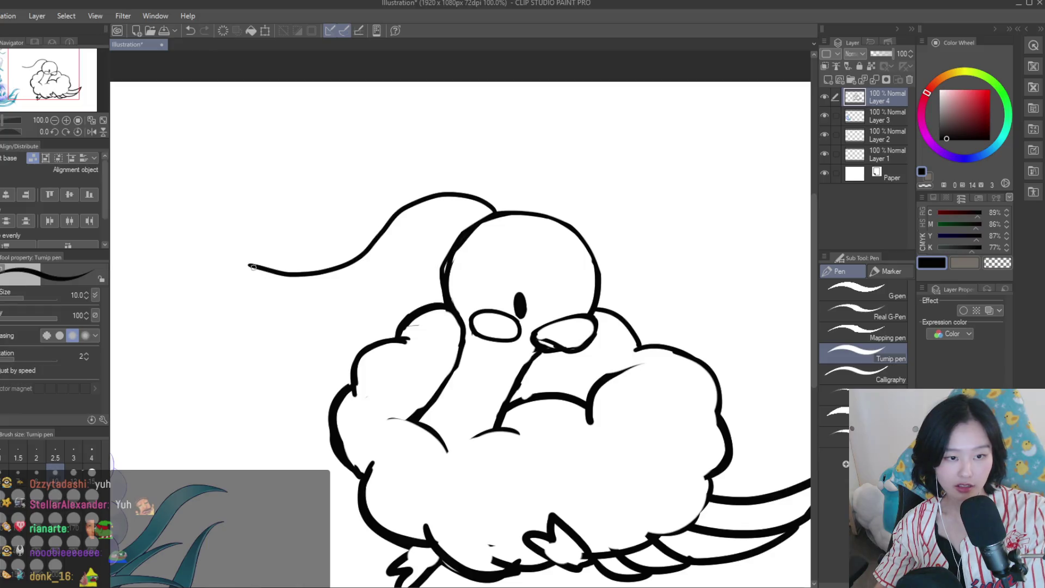
Ink the first long plume strand sweeping left from the head in one clean stroke
mouse_move(388, 273)
mouse_down()
mouse_move(469, 228)
mouse_move(397, 282)
mouse_up()
scroll(474, 234, down, 5)
scroll(473, 234, up, 5)
key(ctrl+z)
key(ctrl+z)
key(ctrl+z)
mouse_move(511, 239)
mouse_down()
mouse_move(434, 256)
mouse_move(370, 287)
mouse_up()
key(ctrl+z)
drag(495, 244, 318, 286)
key(ctrl+z)
drag(500, 241, 299, 287)
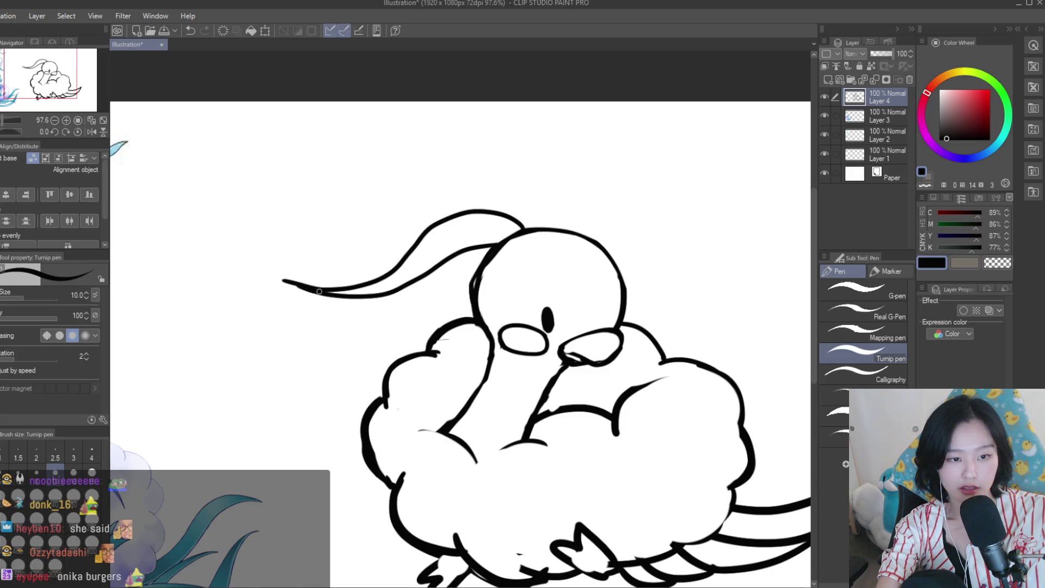
Draw the arching crest over the head and the underside of the second plume strand
drag(531, 226, 401, 229)
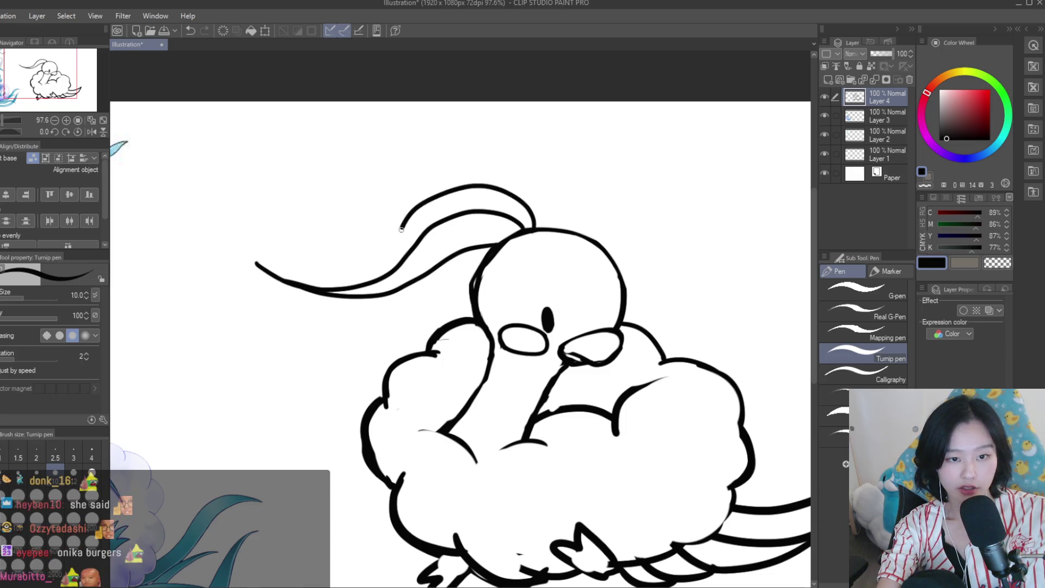
key(ctrl+z)
drag(539, 228, 383, 276)
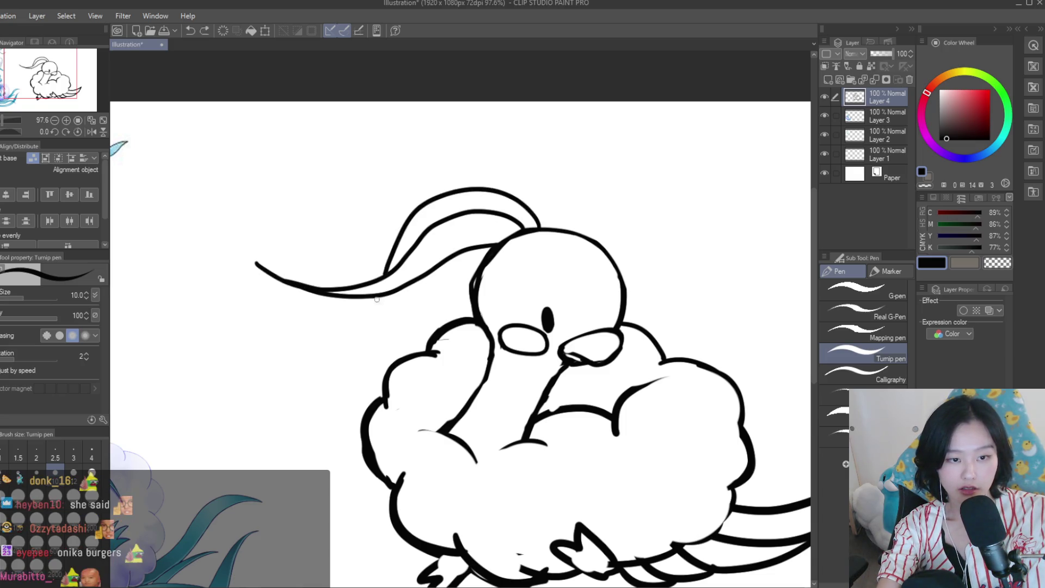
drag(305, 320, 438, 265)
scroll(456, 251, down, 5)
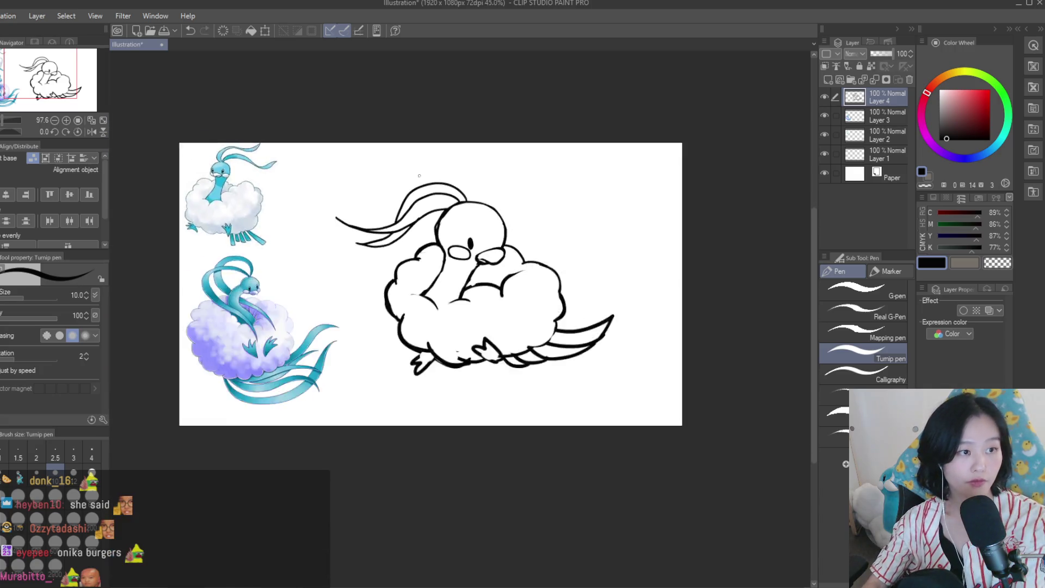
Mirror-check the canvas and re-stroke the end of the inner plume line
key(h)
key(h)
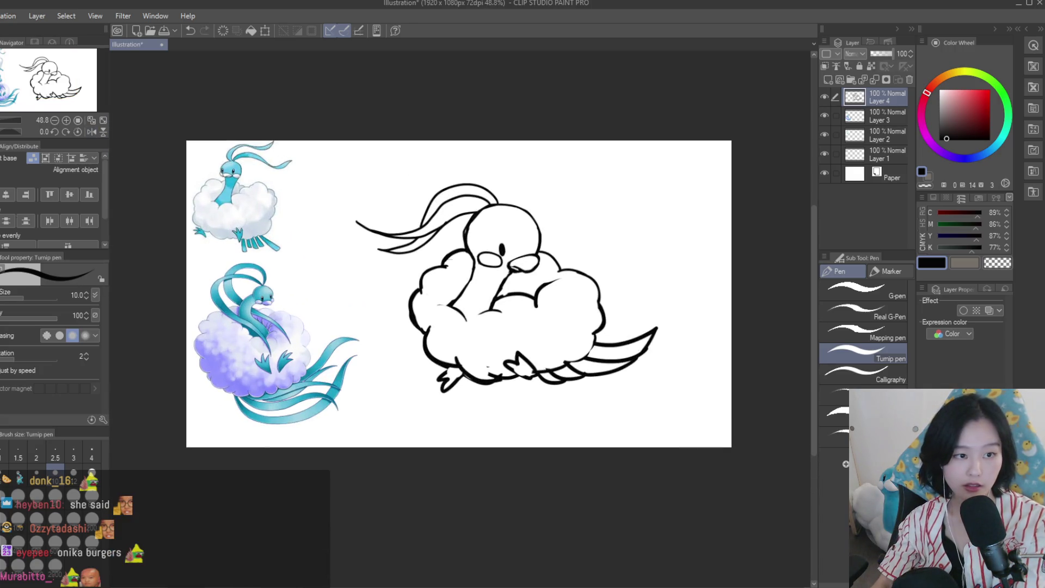
key(e)
scroll(469, 187, up, 4)
scroll(469, 186, up, 3)
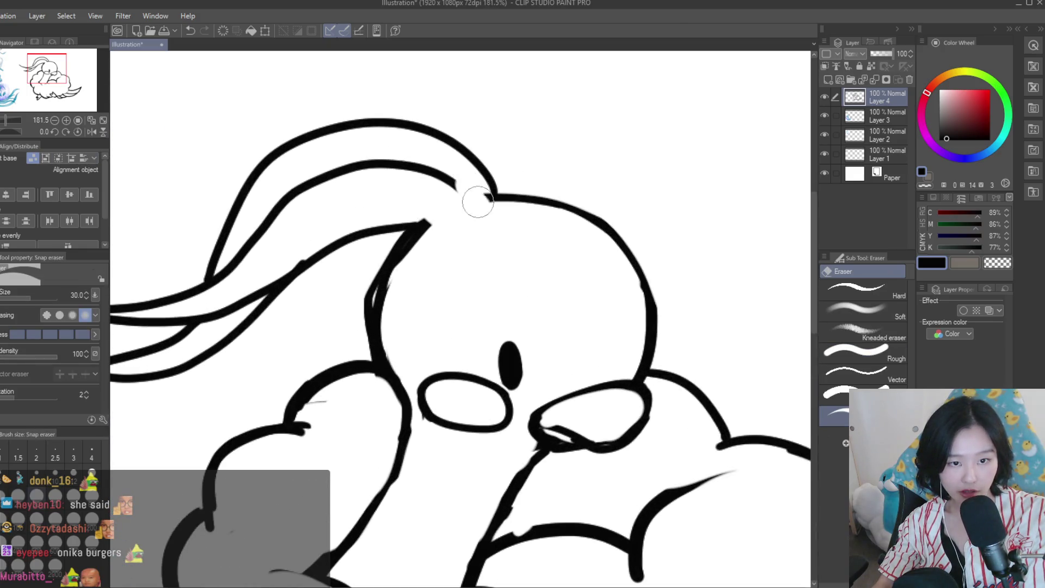
key(p)
scroll(436, 174, up, 2)
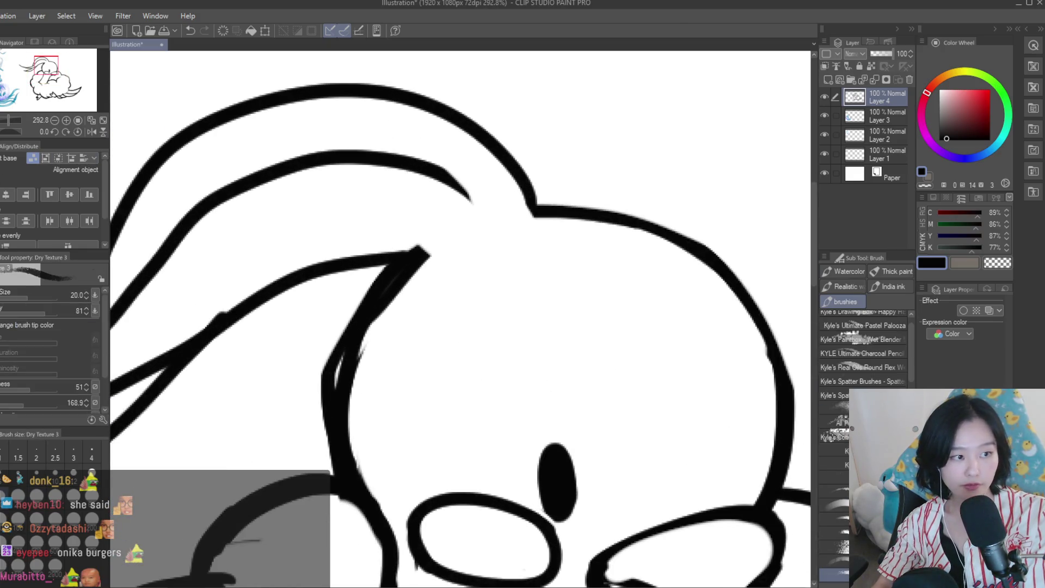
drag(384, 158, 479, 217)
scroll(471, 204, down, 4)
scroll(471, 204, down, 3)
Flip the view back and thicken the lower and upper plume strands
key(h)
key(h)
scroll(597, 221, down, 2)
scroll(527, 165, up, 1)
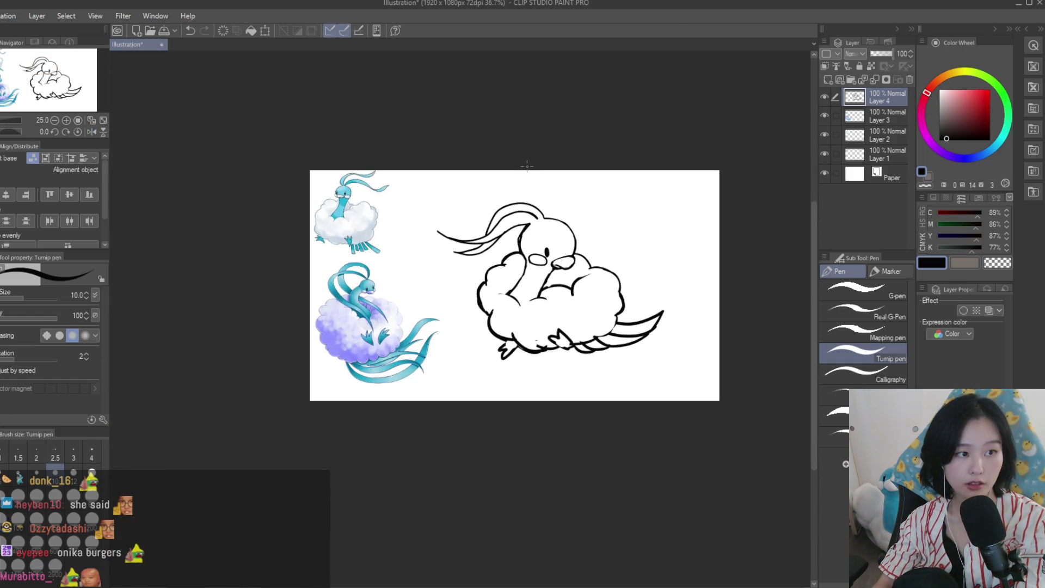
scroll(527, 165, up, 2)
scroll(490, 174, up, 1)
key(e)
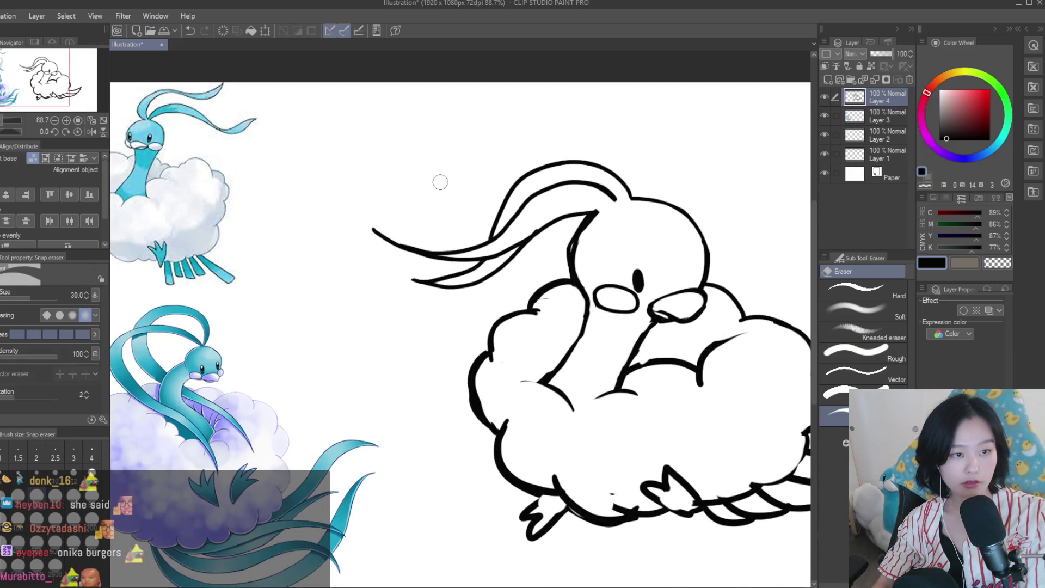
scroll(439, 180, up, 2)
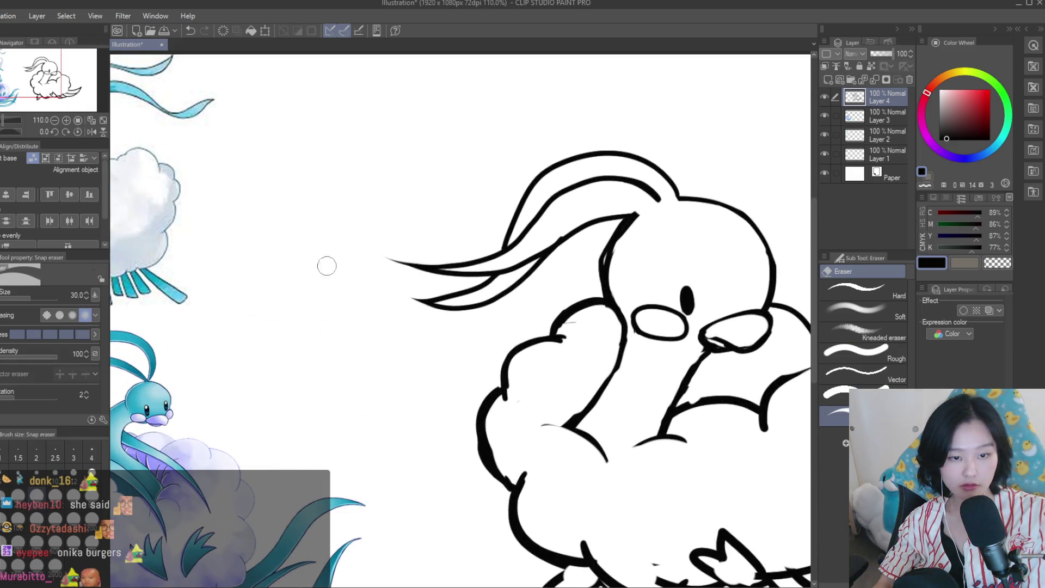
key(p)
scroll(446, 304, up, 2)
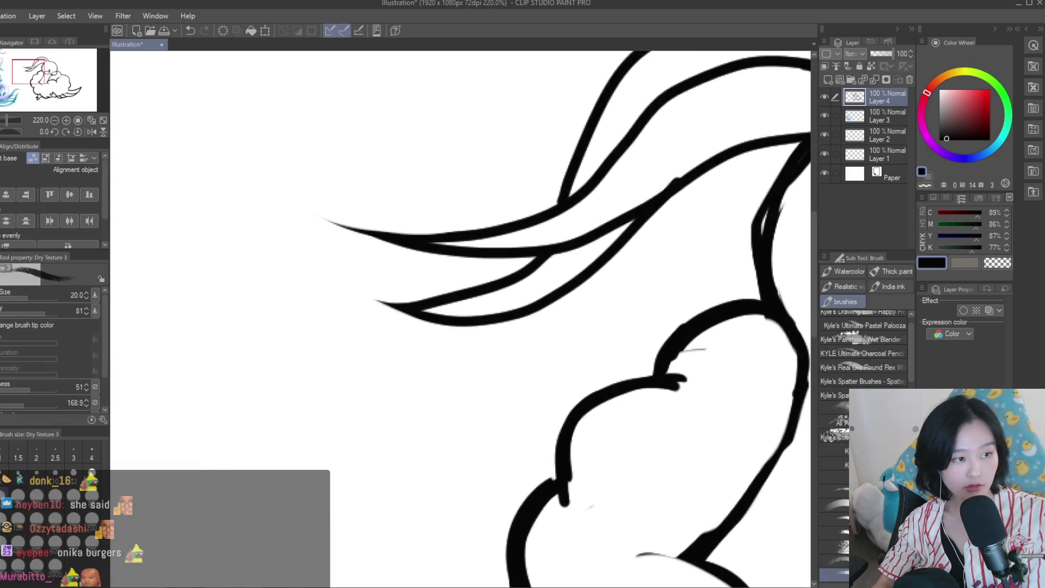
drag(351, 288, 588, 267)
mouse_move(473, 235)
mouse_down()
mouse_move(355, 219)
mouse_move(539, 252)
mouse_up()
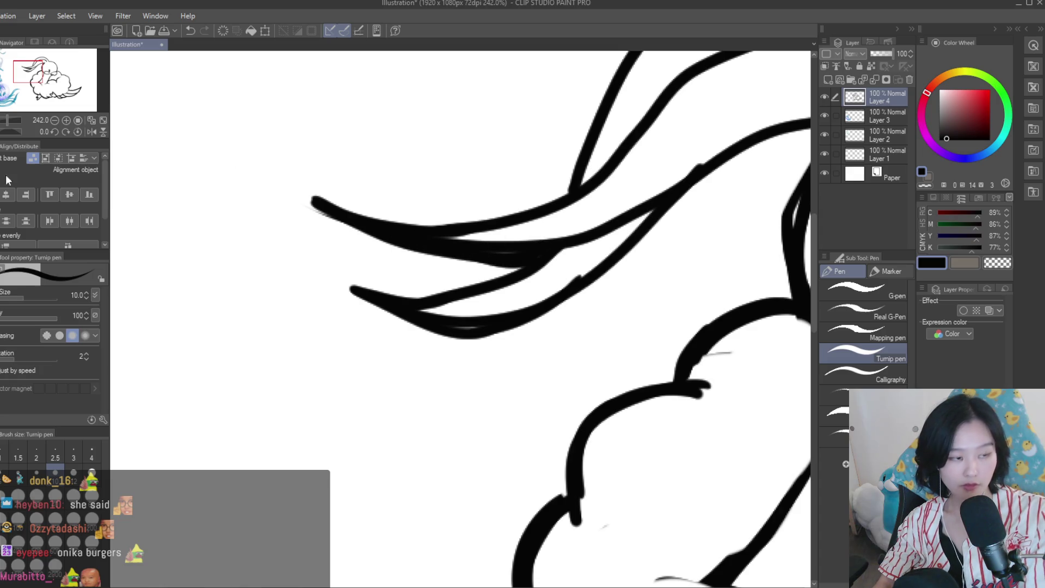
Erase the upper strand's tip, its underside, a stray blob and the lower strand's edge
key(e)
drag(306, 190, 463, 265)
mouse_move(339, 220)
mouse_down()
mouse_move(542, 244)
mouse_move(461, 233)
mouse_up()
mouse_move(626, 209)
mouse_down()
mouse_move(448, 233)
mouse_move(427, 252)
mouse_up()
drag(572, 272, 430, 312)
Touch up the upper plume strand and mirror the canvas to check the result
key(p)
drag(530, 213, 448, 235)
scroll(483, 295, down, 8)
key(h)
scroll(593, 335, down, 1)
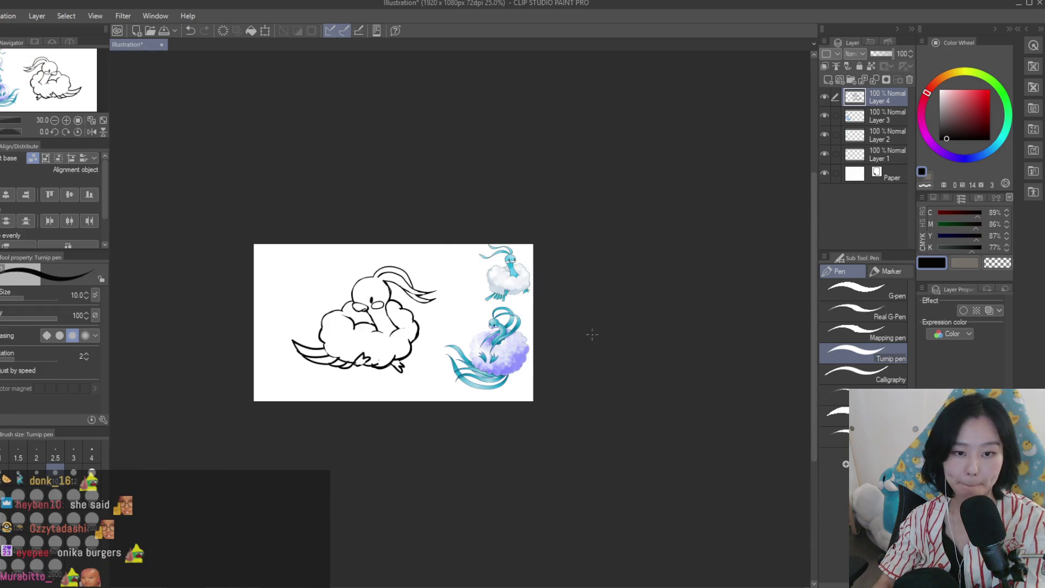
Erase the long plume strands trailing behind the head
key(h)
scroll(561, 310, up, 4)
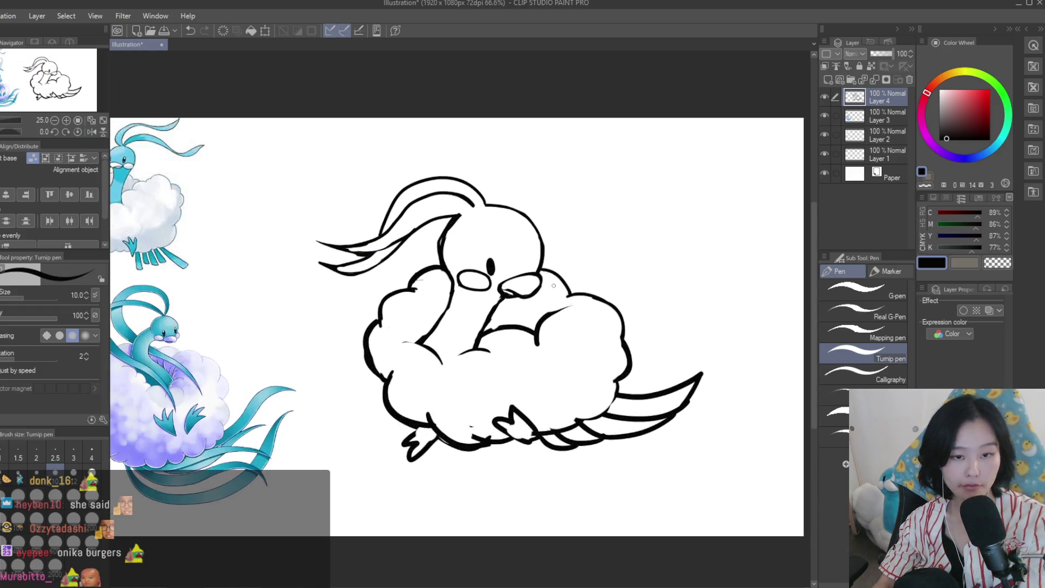
scroll(561, 305, up, 3)
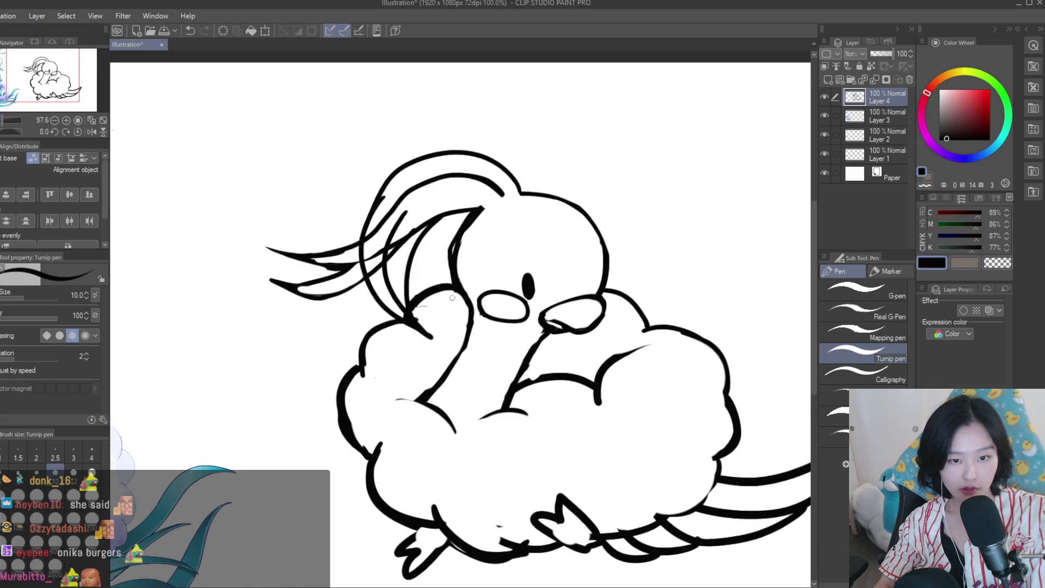
scroll(545, 294, down, 5)
scroll(510, 260, up, 2)
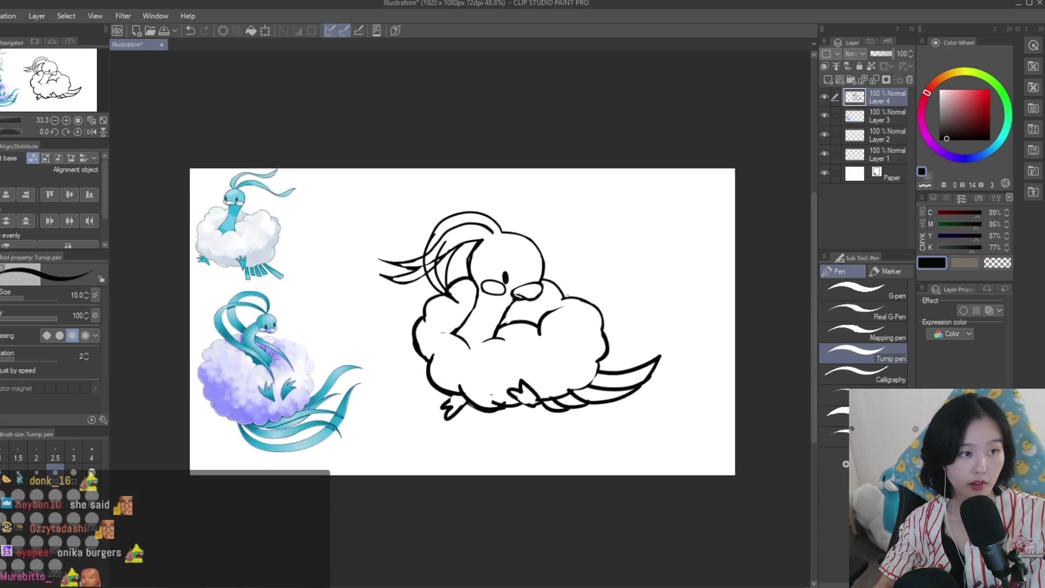
scroll(510, 260, up, 2)
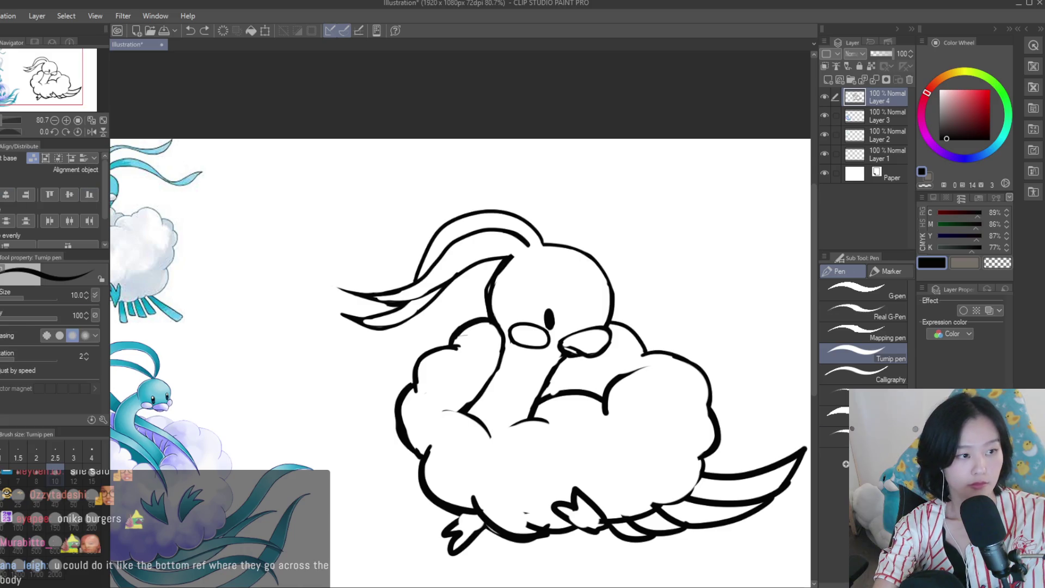
key(e)
scroll(405, 281, down, 1)
drag(405, 280, 436, 273)
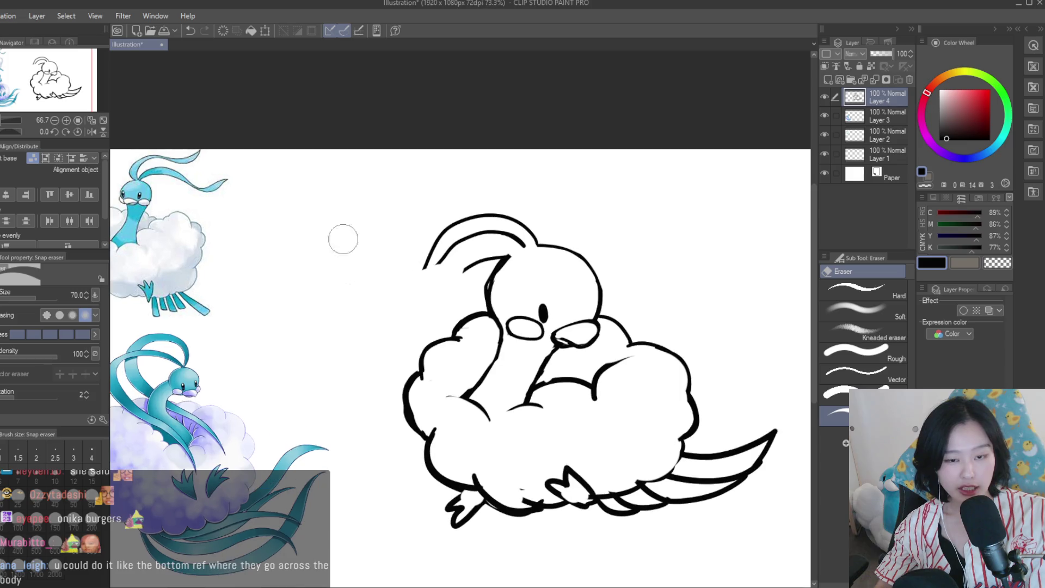
Sketch trial plume curves down the head's side and near the beak
key(p)
scroll(465, 268, up, 3)
drag(451, 361, 485, 400)
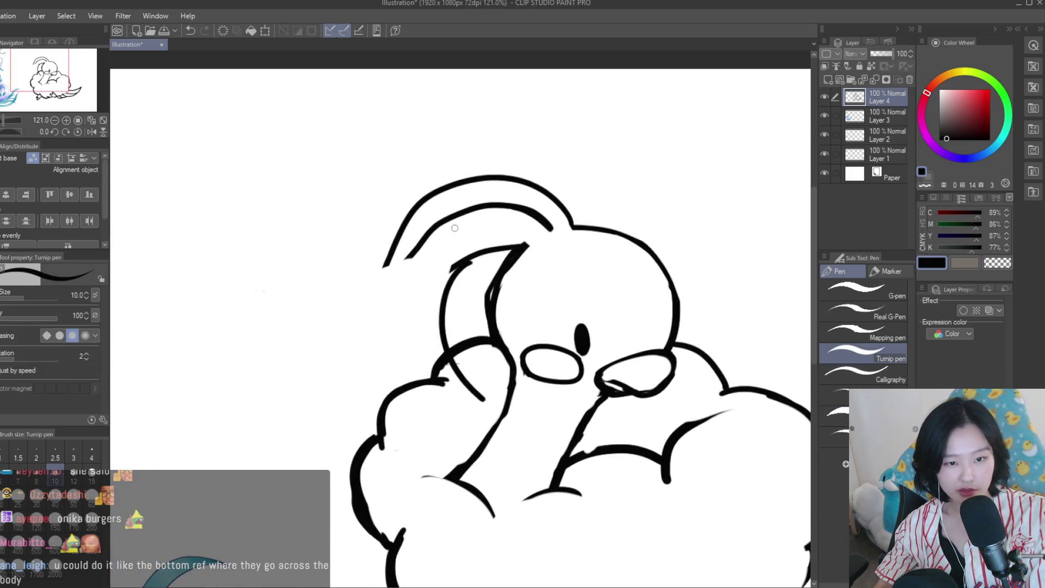
drag(455, 221, 453, 375)
key(ctrl+z)
key(ctrl+z)
key(ctrl+z)
mouse_move(507, 250)
mouse_down()
mouse_move(471, 389)
mouse_move(502, 397)
mouse_move(489, 408)
mouse_up()
key(ctrl+z)
key(ctrl+z)
drag(479, 266, 500, 416)
drag(578, 428, 624, 510)
drag(569, 454, 620, 520)
drag(440, 214, 524, 586)
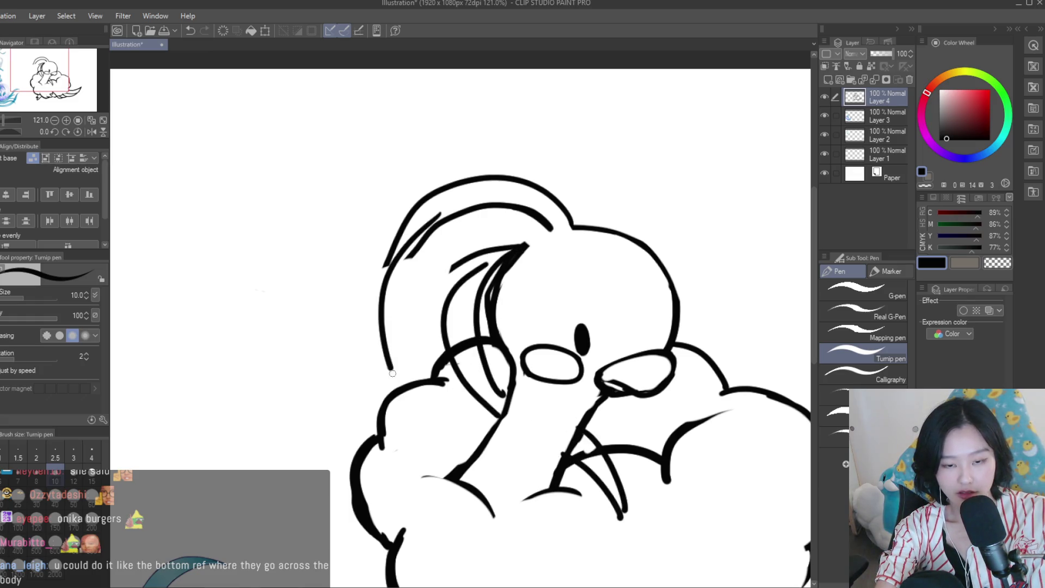
drag(499, 235, 458, 470)
Undo the trial plume curves and erase the remaining plume strokes on the head
key(ctrl+minus)
key(ctrl+minus)
key(ctrl+minus)
key(h)
key(h)
key(ctrl+plus)
key(ctrl+z)
key(ctrl+z)
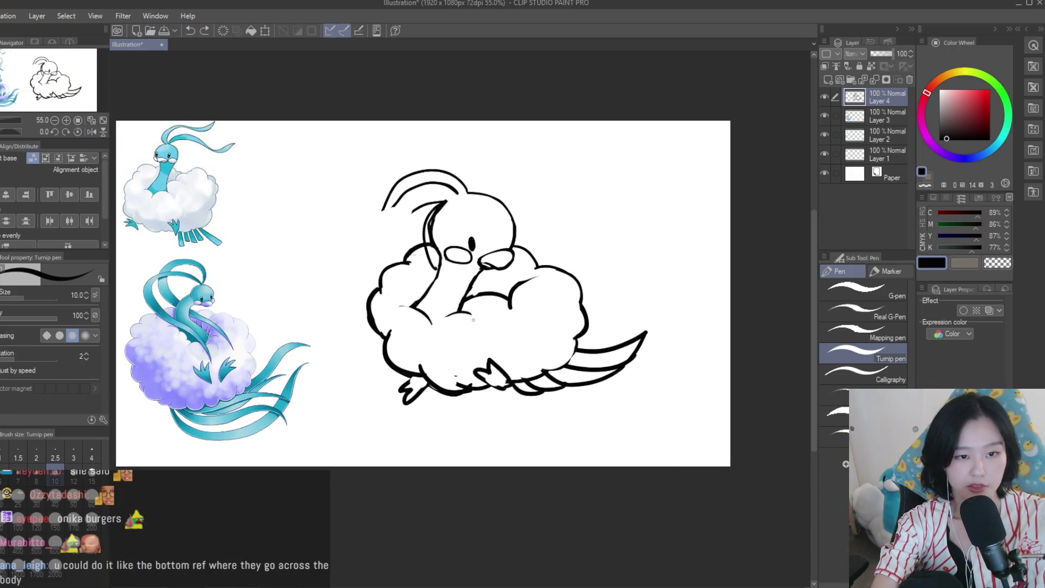
key(e)
key(ctrl+plus)
mouse_move(475, 188)
mouse_down()
mouse_move(403, 227)
mouse_move(367, 221)
mouse_up()
Close the top of the head outline and add a new empty layer above the line art
key(p)
key(ctrl+plus)
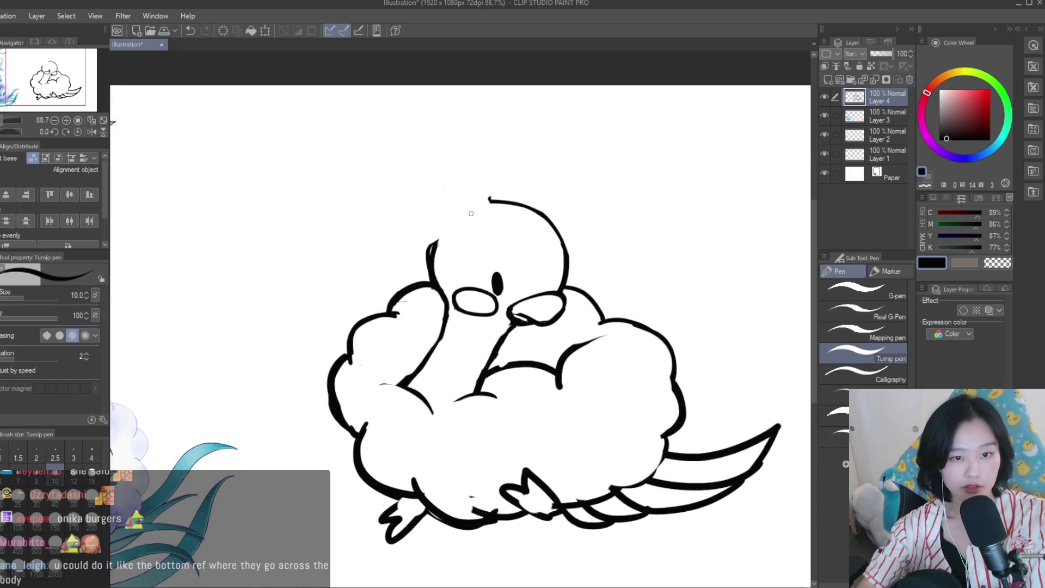
drag(485, 203, 433, 245)
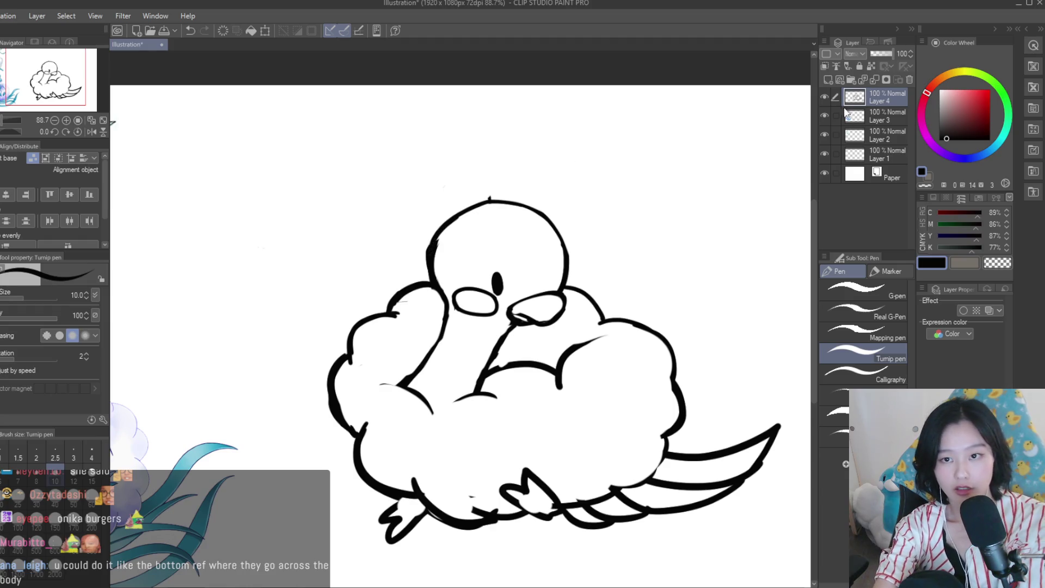
click(828, 79)
click(888, 115)
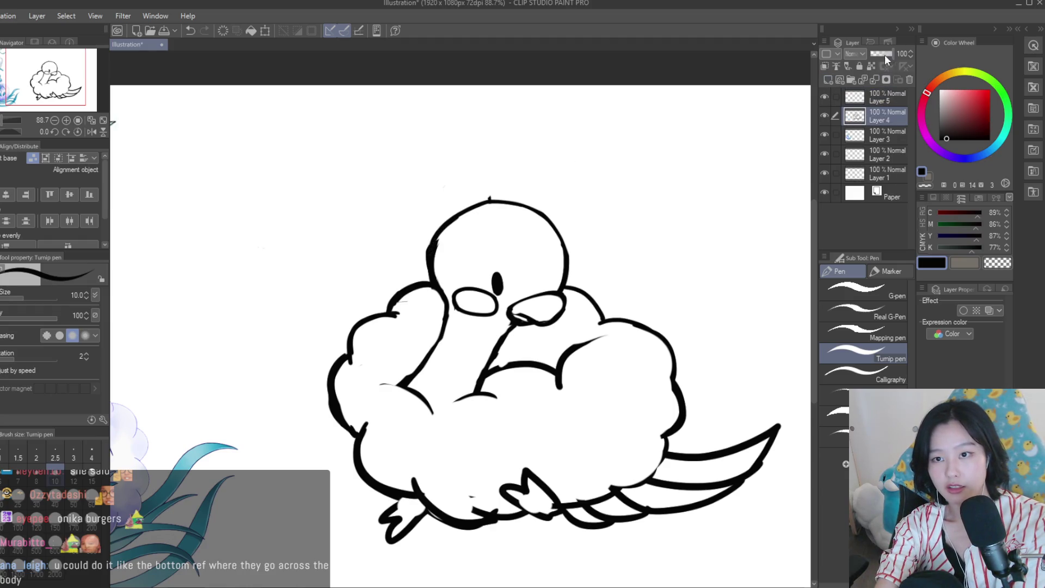
Fade the line art to 38% and set a blue pen at size 15 on the new layer
drag(892, 53, 879, 53)
click(882, 97)
click(1005, 155)
click(976, 111)
key(bracketright)
key(bracketright)
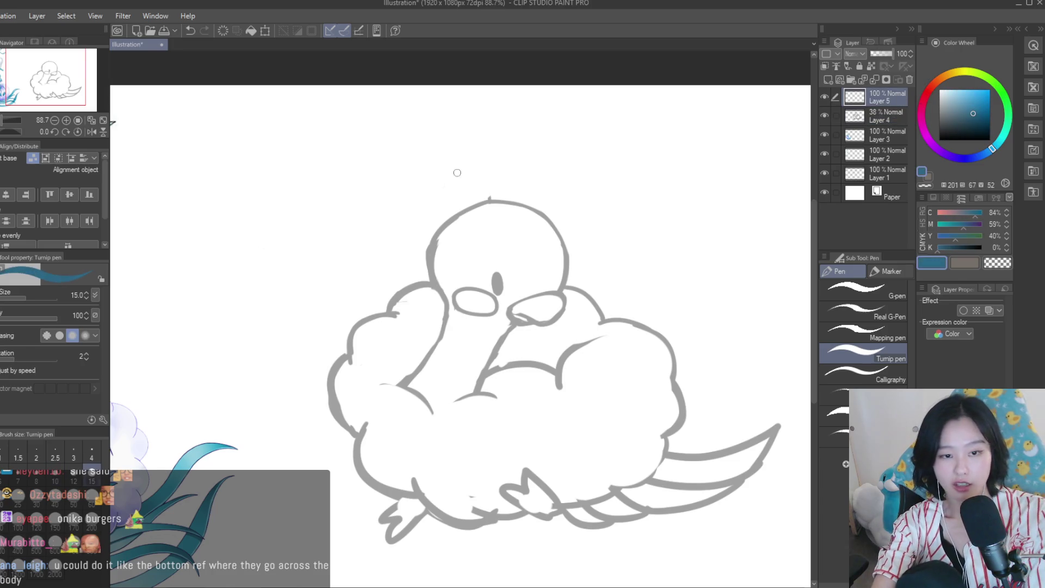
Sketch two blue plume strands arching down from the head
scroll(490, 185, down, 1)
drag(515, 196, 477, 376)
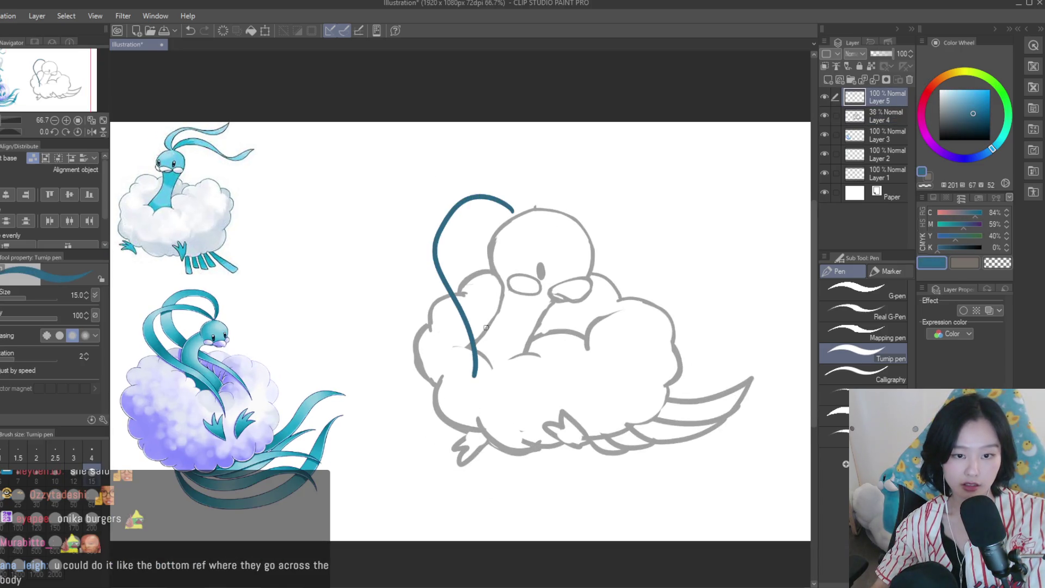
scroll(516, 206, up, 1)
mouse_move(527, 205)
mouse_down()
mouse_move(448, 245)
mouse_move(492, 345)
mouse_up()
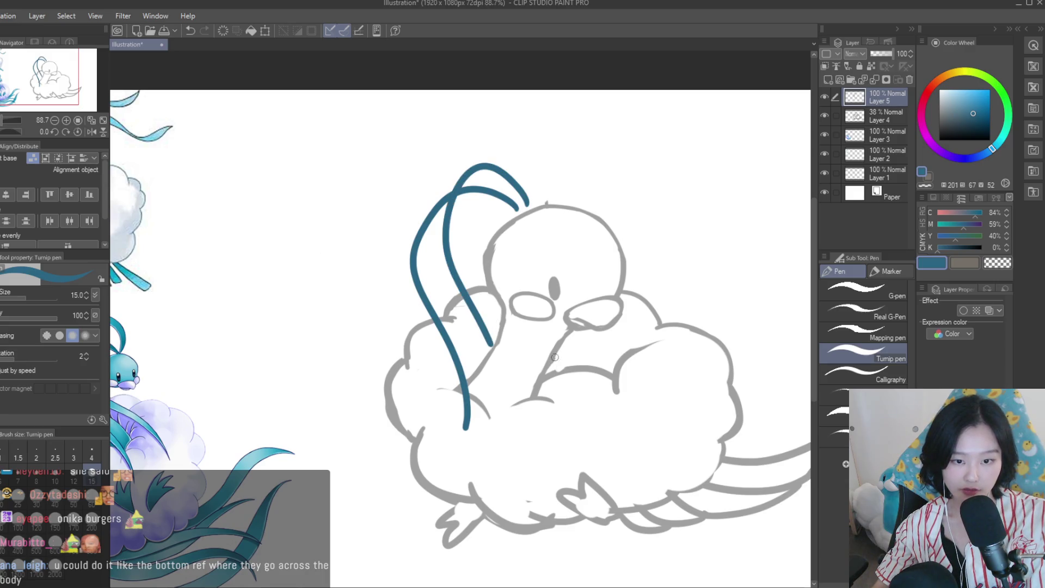
key(ctrl+z)
drag(520, 207, 555, 408)
key(ctrl+z)
drag(520, 207, 521, 373)
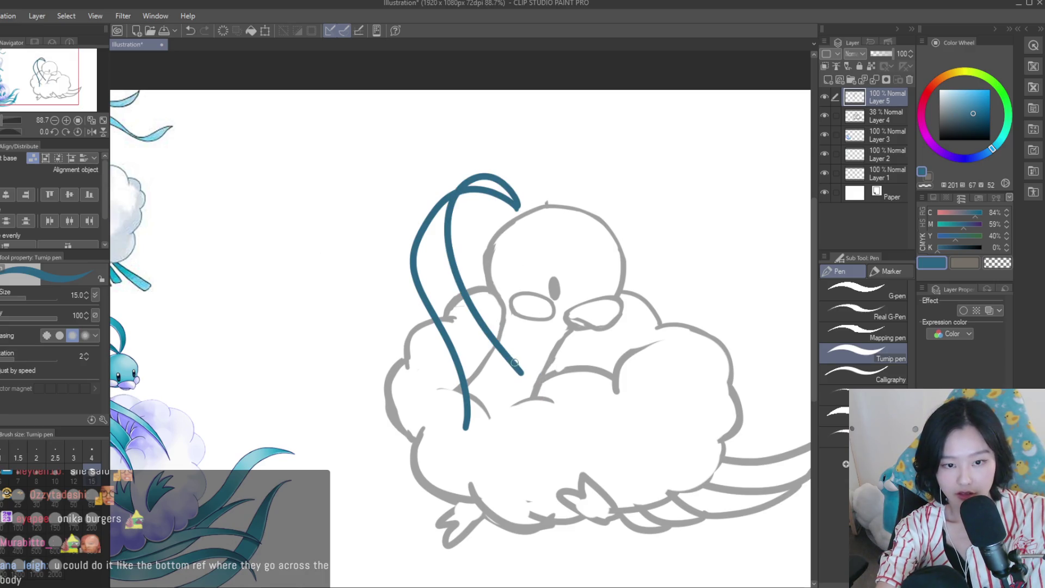
scroll(496, 241, down, 1)
scroll(545, 218, up, 1)
scroll(562, 207, up, 1)
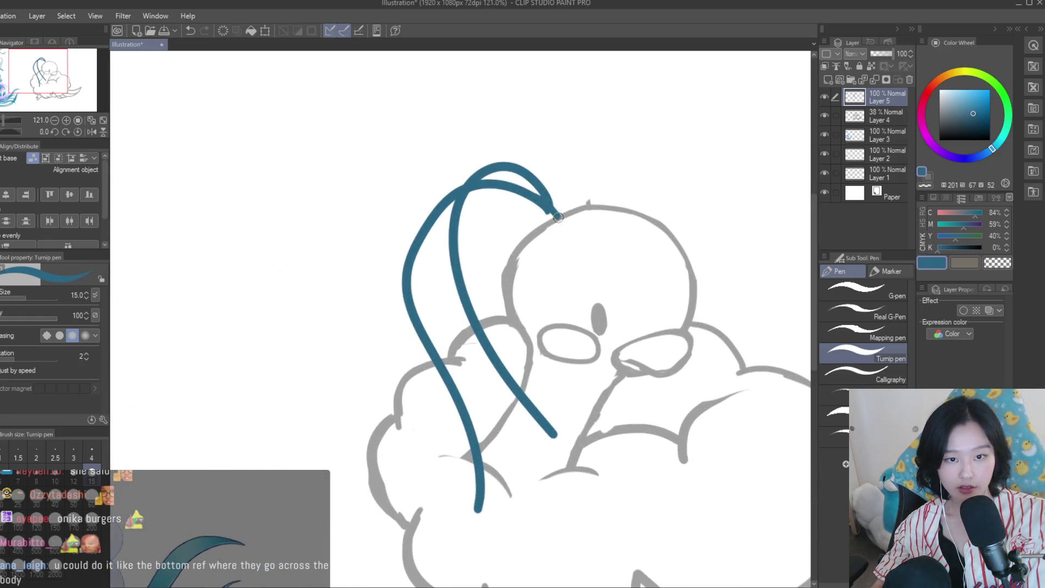
scroll(562, 206, down, 2)
scroll(579, 189, up, 2)
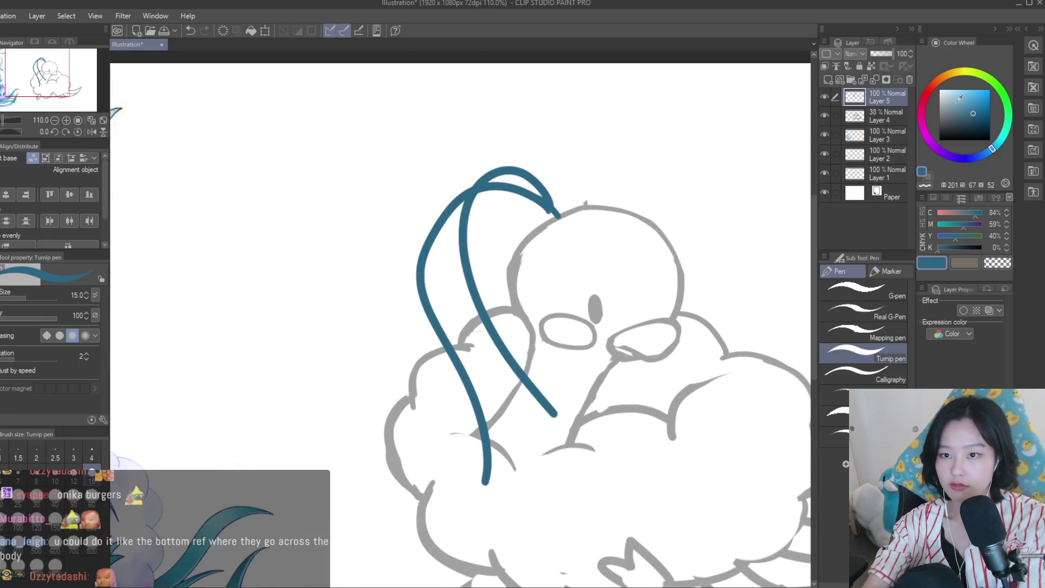
Switch to thin black ink and draw a curve over the blue crest sketch
drag(961, 98, 939, 140)
key(ctrl+z)
drag(553, 217, 459, 345)
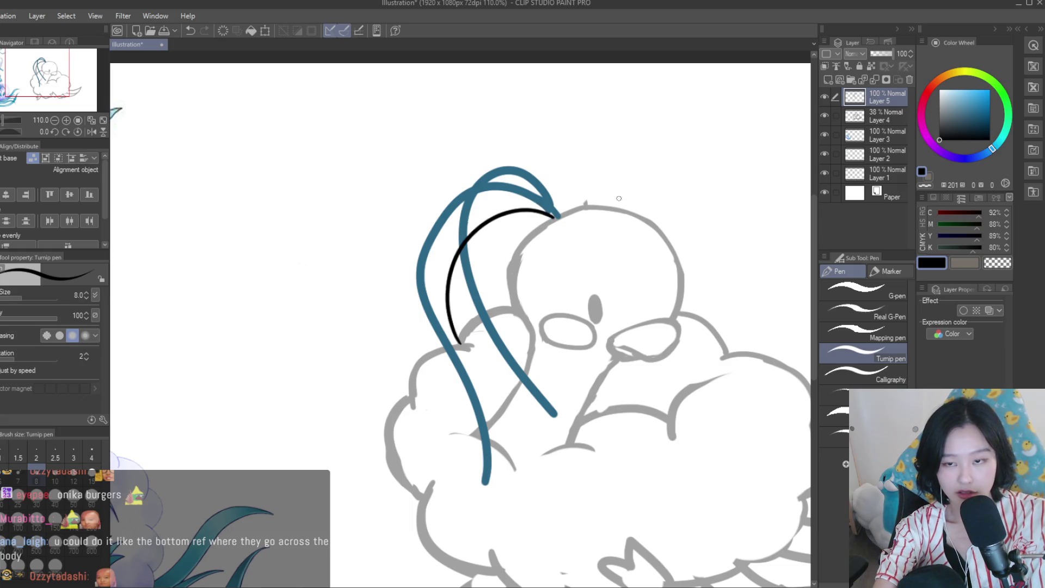
Fade the blue sketch layer to 31% and add Layer 6 for the ink lines
key(ctrl+z)
click(877, 54)
click(829, 79)
Draw the black outer crest curve over the head, extending it down over the cloud
drag(554, 217, 463, 349)
key(ctrl+z)
mouse_move(547, 218)
mouse_down()
mouse_move(471, 367)
mouse_move(430, 249)
mouse_move(448, 244)
mouse_up()
key(ctrl+z)
key(ctrl+z)
mouse_move(554, 215)
mouse_down()
mouse_move(439, 333)
mouse_move(453, 388)
mouse_up()
key(ctrl+z)
key(ctrl+z)
mouse_move(434, 342)
mouse_down()
mouse_move(486, 479)
mouse_move(493, 464)
mouse_up()
key(ctrl+z)
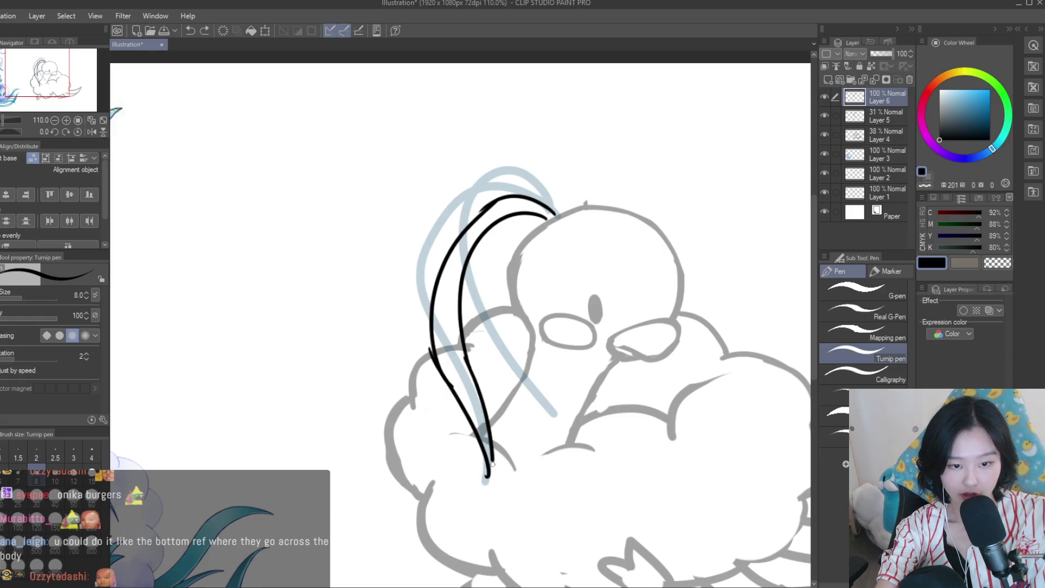
Try an upper crest arc with strands, loop and curl hanging from it
mouse_move(566, 209)
mouse_down()
mouse_move(487, 211)
mouse_move(490, 424)
mouse_up()
key(ctrl+z)
drag(498, 218, 539, 374)
mouse_move(469, 242)
mouse_down()
mouse_move(525, 376)
mouse_move(547, 379)
mouse_up()
key(ctrl+z)
drag(471, 297, 467, 298)
drag(512, 236, 515, 248)
scroll(515, 248, down, 3)
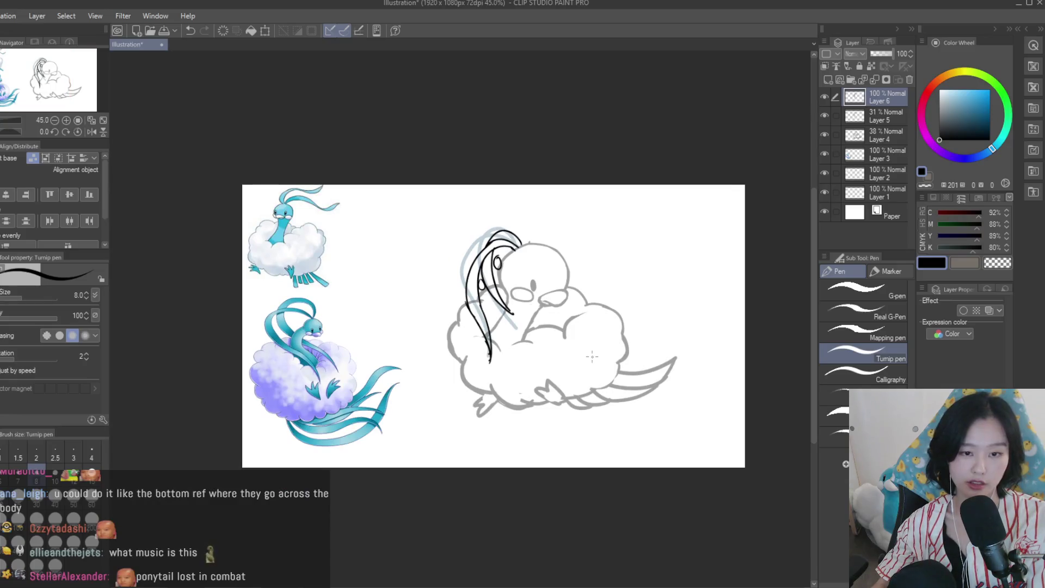
scroll(539, 203, up, 3)
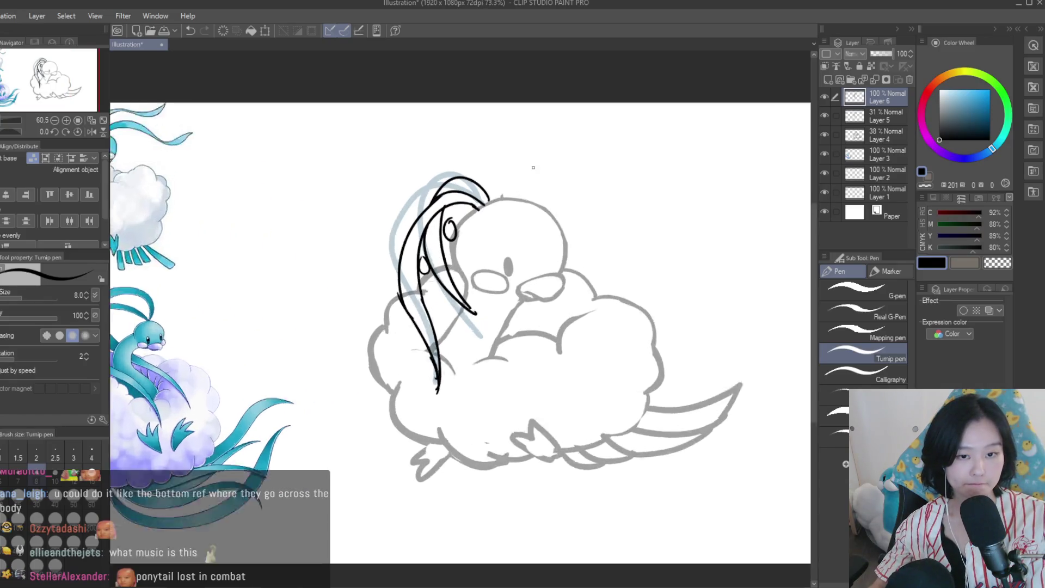
key(ctrl+z)
key(ctrl+z)
key(ctrl+z)
Ink the outer and inner black crest strands down the left side of the head
key(ctrl+z)
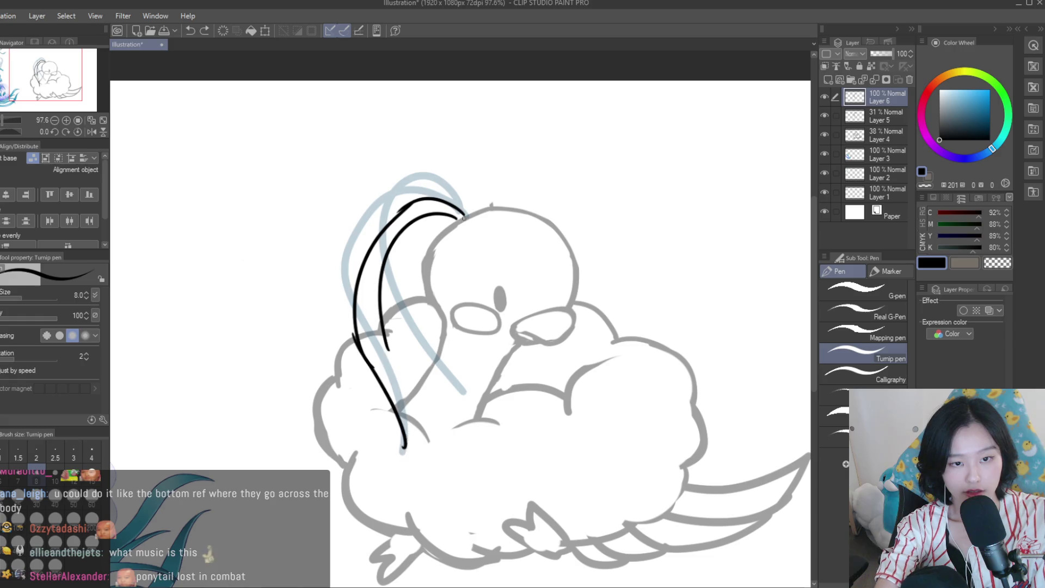
key(ctrl+z)
key(ctrl+z)
key(ctrl+z)
drag(463, 214, 415, 388)
key(ctrl+z)
drag(462, 213, 419, 394)
key(ctrl+z)
key(ctrl+z)
drag(463, 212, 431, 381)
drag(451, 233, 430, 375)
key(ctrl+z)
drag(450, 233, 430, 375)
key(ctrl+z)
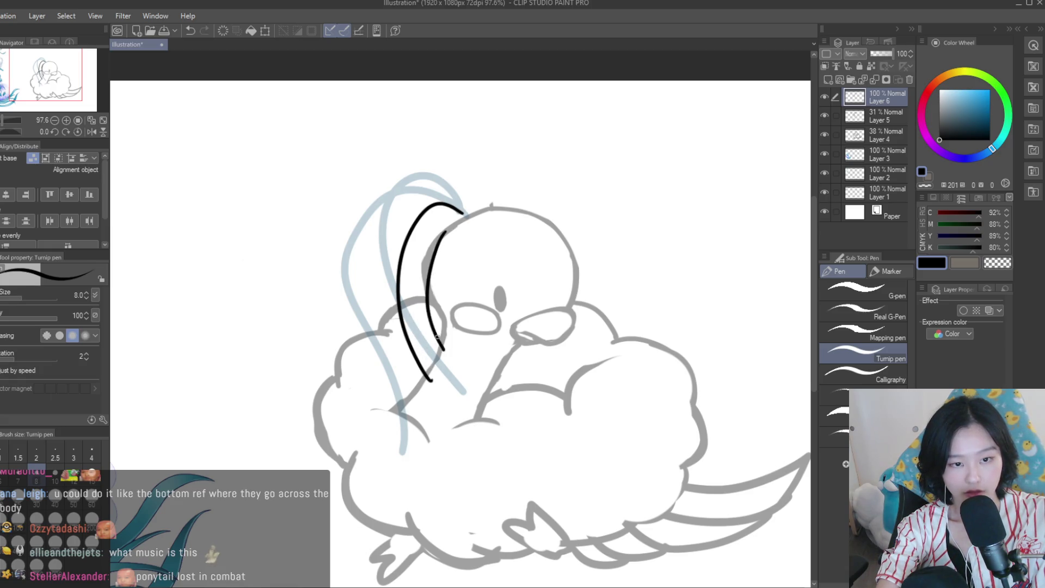
key(ctrl+z)
key(ctrl+z)
mouse_move(463, 215)
mouse_down()
mouse_move(443, 199)
mouse_move(452, 391)
mouse_up()
key(ctrl+z)
mouse_move(449, 233)
mouse_down()
mouse_move(419, 338)
mouse_move(442, 371)
mouse_up()
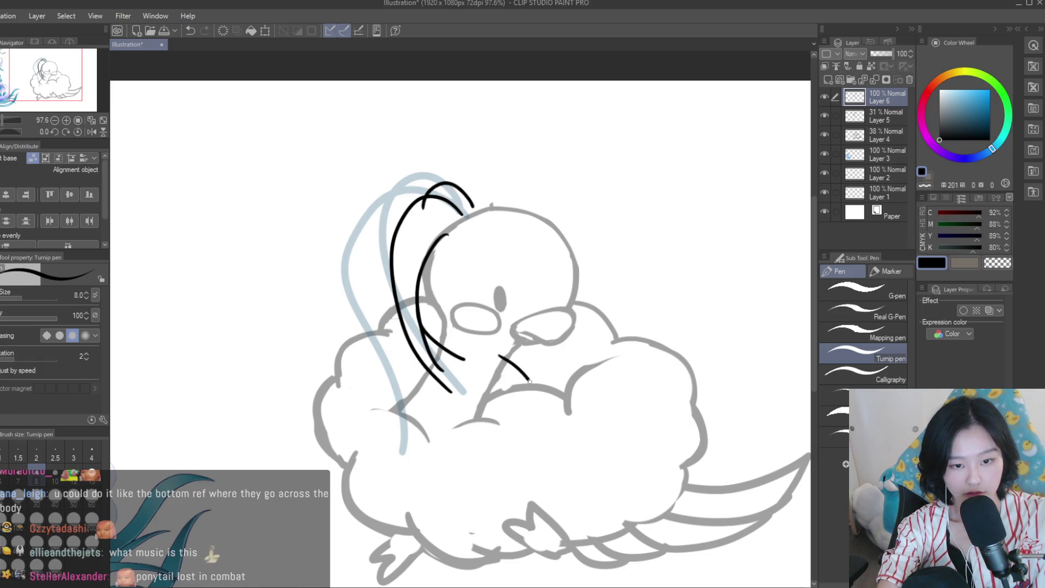
Lengthen the lowest feather stroke, mirror-check the drawing, and hide the blue sketch layer
key(ctrl+z)
drag(471, 399, 531, 465)
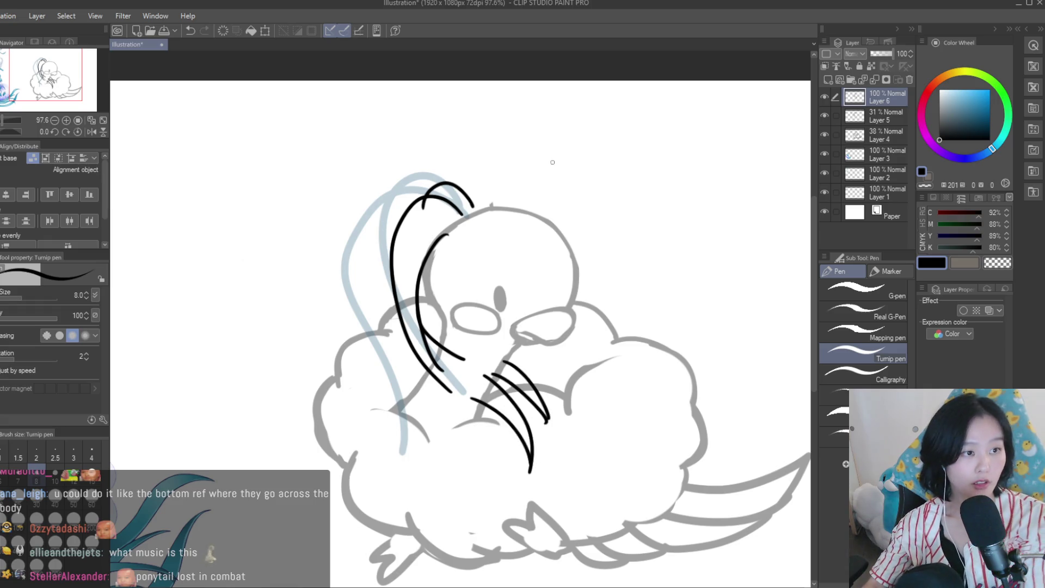
key(ctrl+minus)
key(ctrl+minus)
key(h)
key(h)
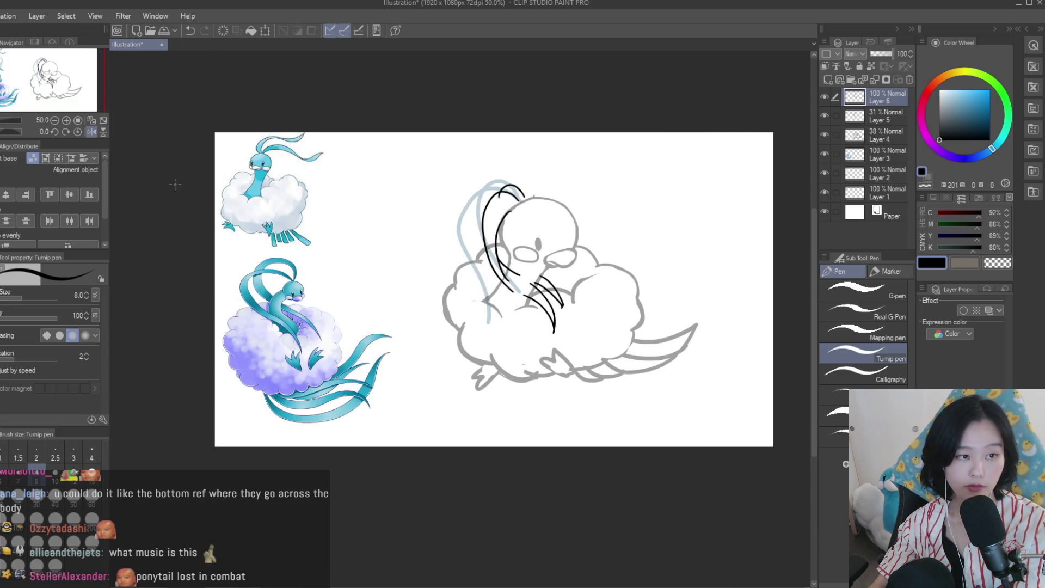
key(e)
key(ctrl+plus)
click(825, 115)
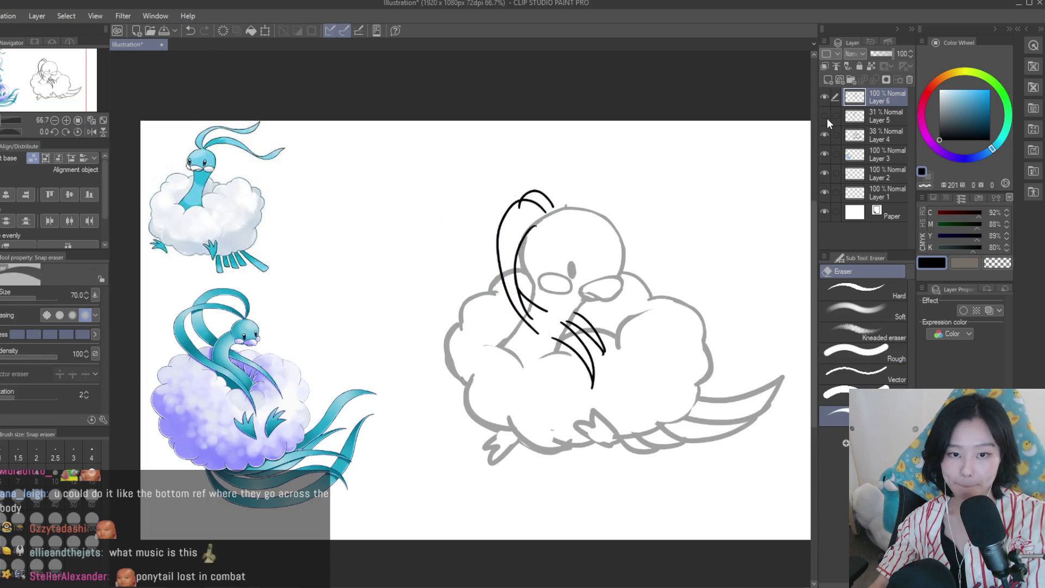
Delete Layer 6, which holds the black crest inking, after a mirrored proportion check
scroll(549, 214, down, 4)
key(h)
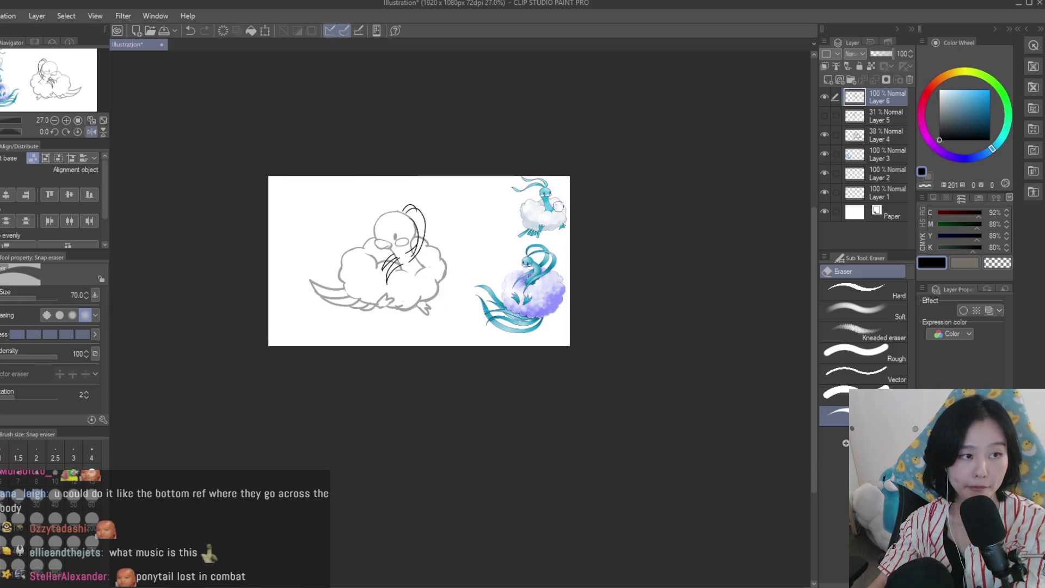
key(h)
scroll(559, 210, up, 1)
key(ctrl+Delete)
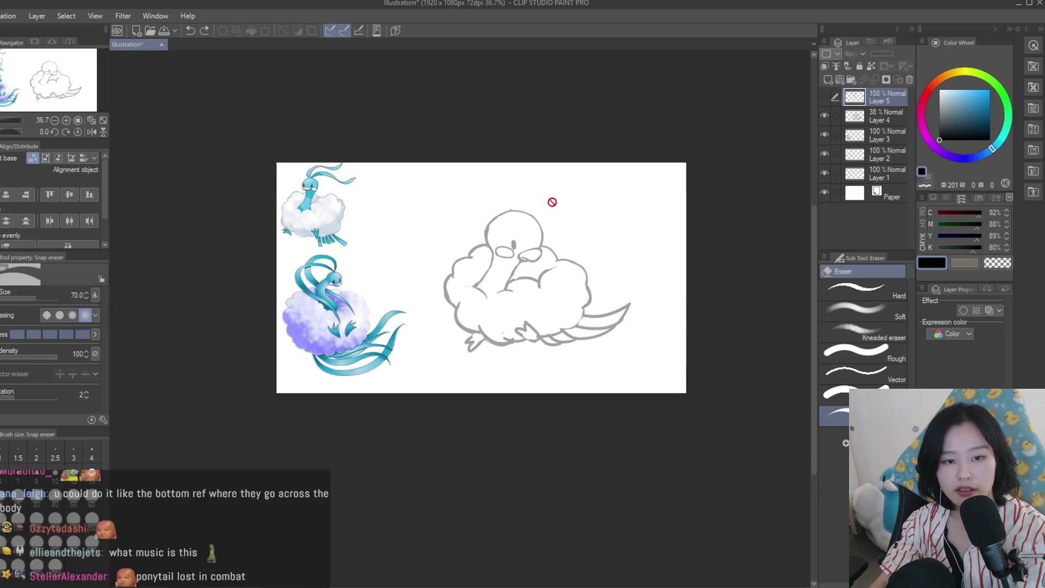
Make the blue crest sketch on Layer 5 visible again; add a trial new layer, then undo it
click(824, 98)
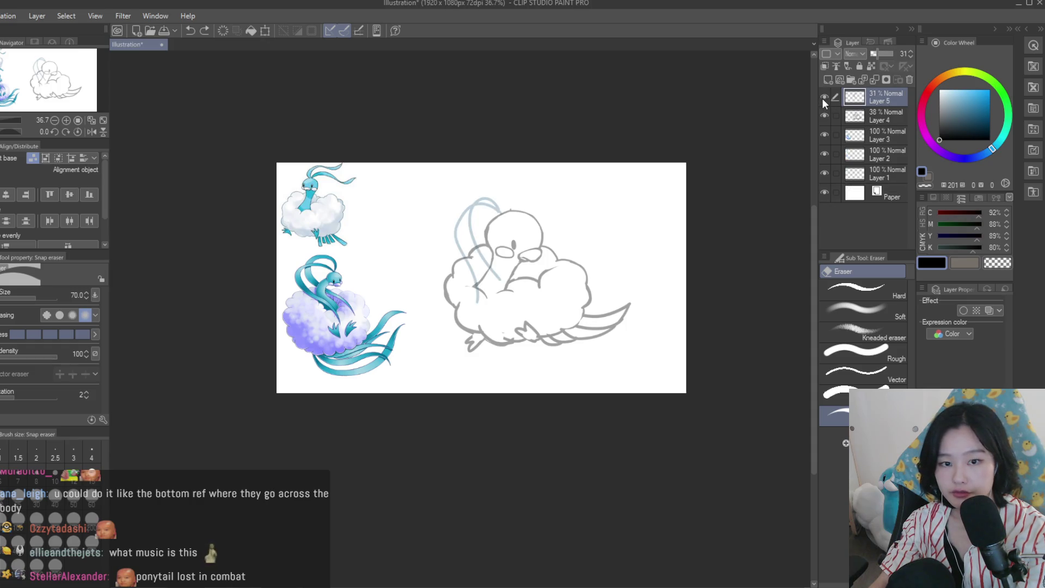
key(ctrl+shift+n)
scroll(501, 182, down, 2)
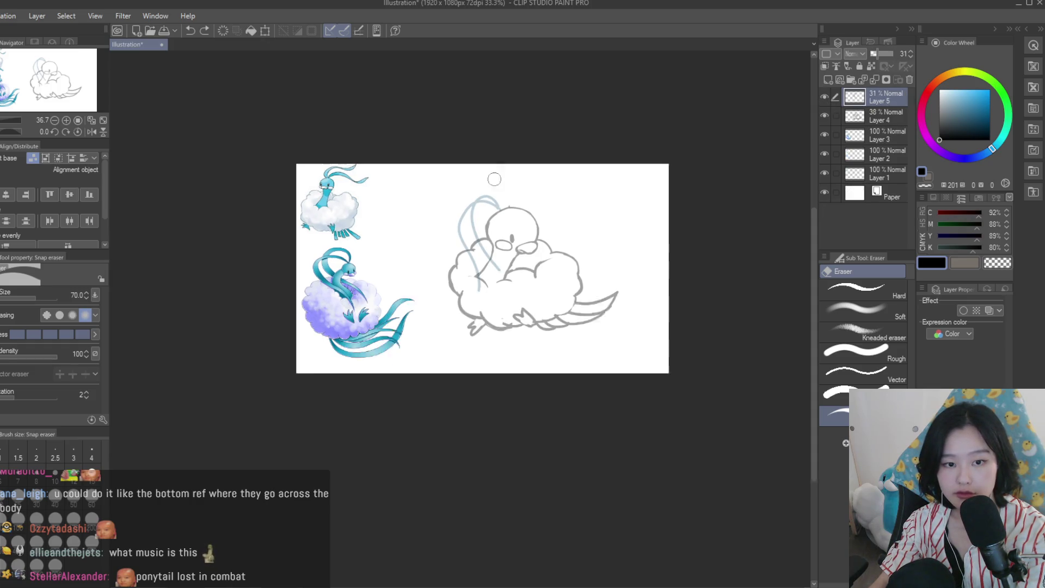
key(ctrl+z)
scroll(520, 207, up, 2)
Delete Layer 5 with the blue crest sketch, leaving only the grey body sketch
click(909, 80)
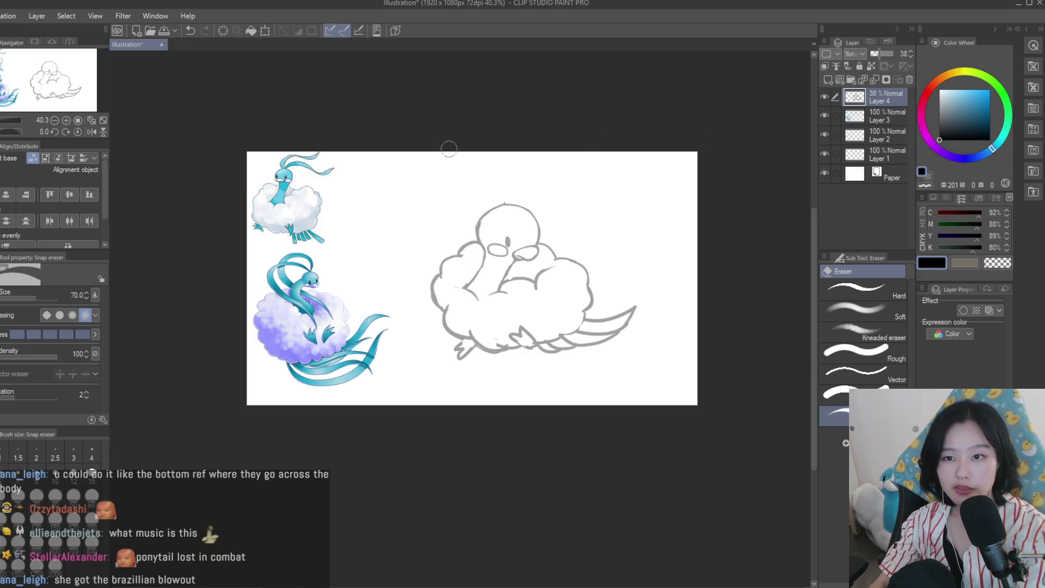
key(p)
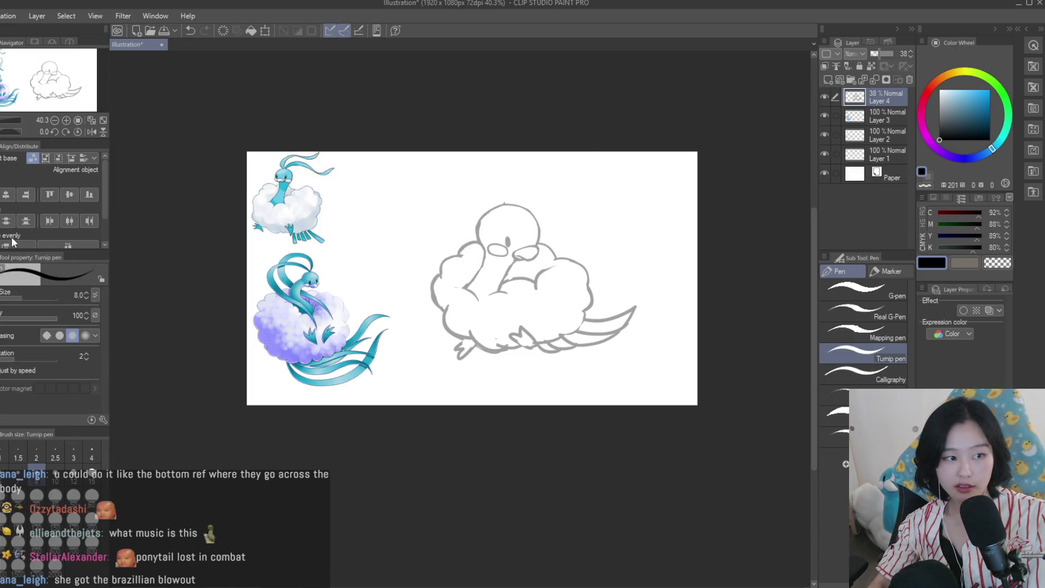
key(e)
scroll(508, 199, up, 2)
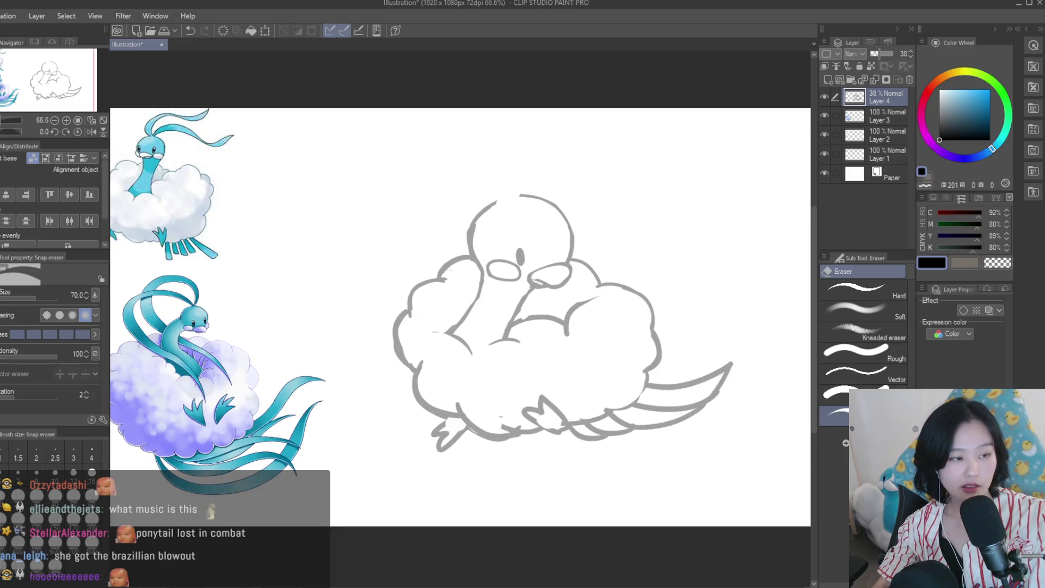
Sketch two short tuft strokes on top of the bird's head with the Turnip pen
key(p)
scroll(523, 218, up, 4)
mouse_move(520, 217)
mouse_down()
mouse_move(531, 169)
mouse_move(503, 213)
mouse_up()
mouse_move(501, 215)
mouse_down()
mouse_move(463, 185)
mouse_move(490, 226)
mouse_up()
scroll(510, 222, down, 1)
scroll(643, 340, down, 3)
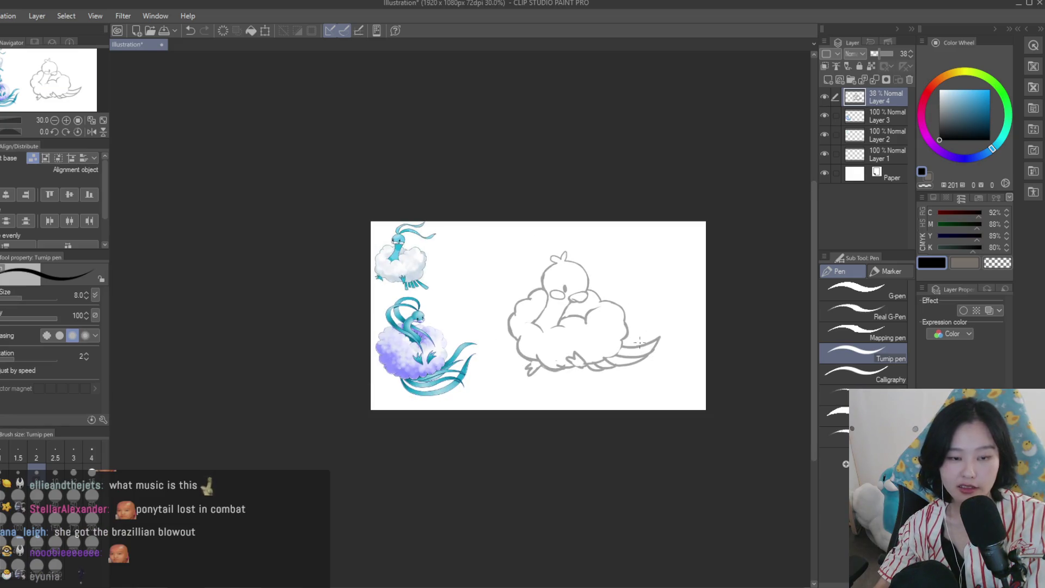
scroll(643, 340, up, 1)
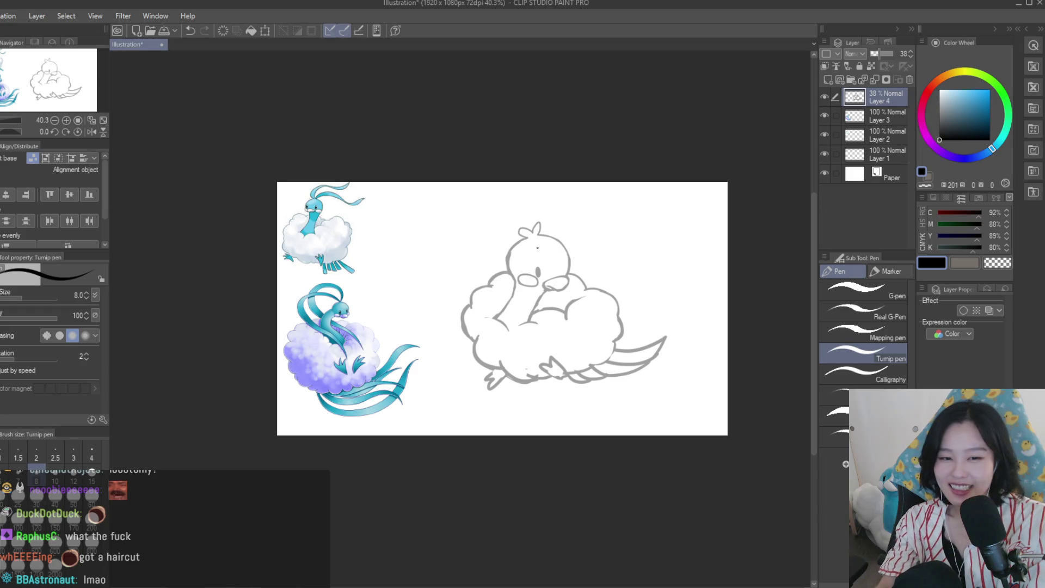
Zoom out and try a long crest stroke sweeping up from the head
scroll(482, 222, up, 2)
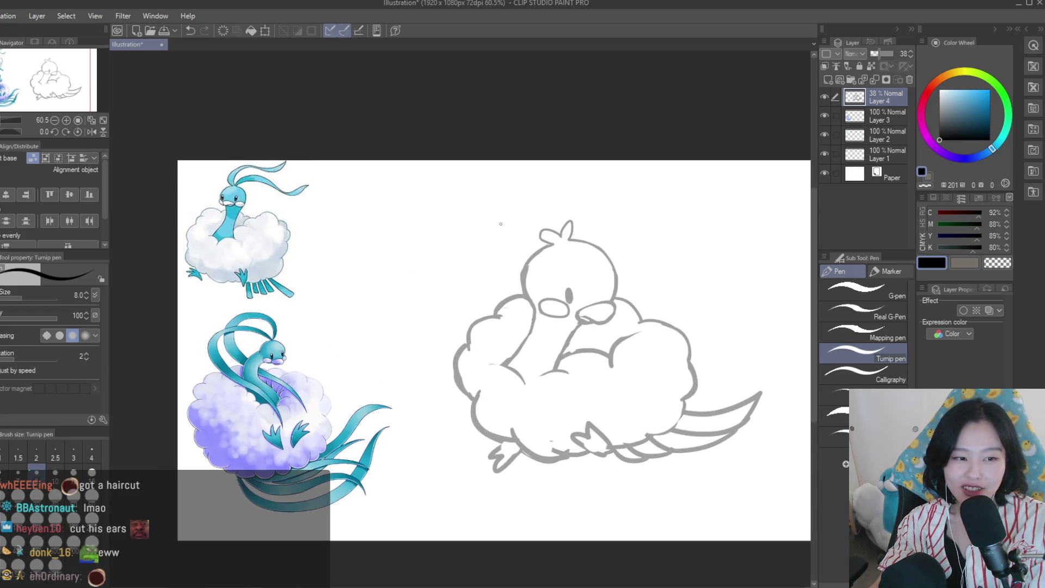
scroll(557, 266, up, 1)
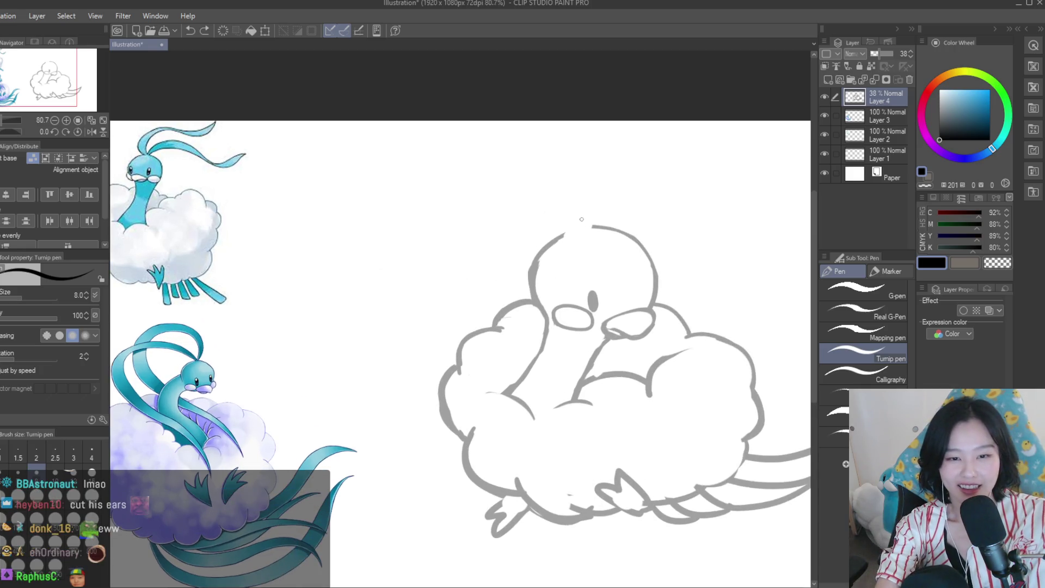
drag(592, 228, 512, 161)
Sketch the lower crest curve sweeping left from the head, undoing the trial strokes
key(ctrl+z)
drag(591, 218, 477, 327)
key(ctrl+z)
mouse_move(589, 220)
mouse_down()
mouse_move(462, 289)
mouse_move(408, 246)
mouse_up()
key(ctrl+z)
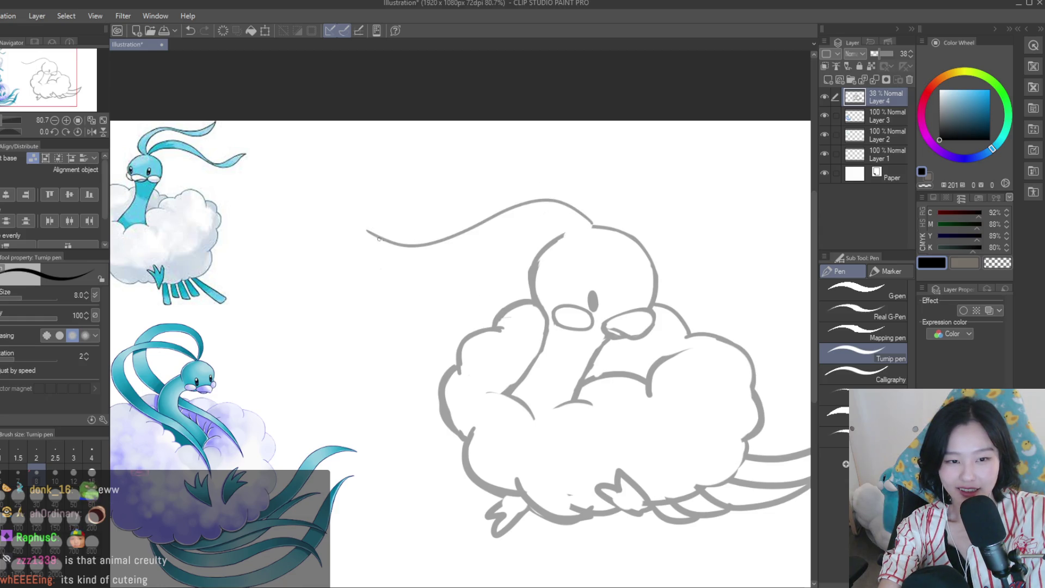
key(ctrl+z)
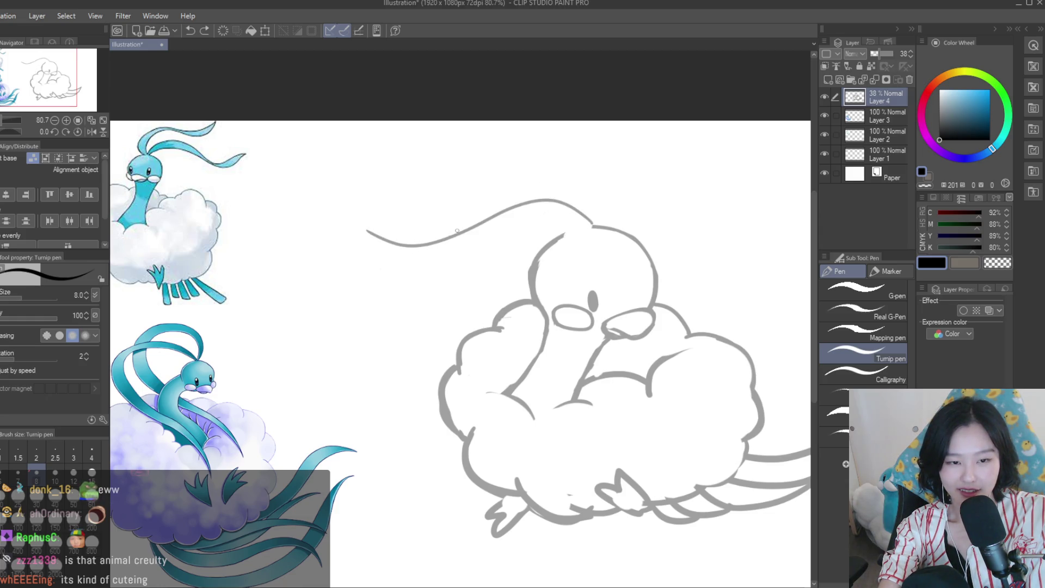
mouse_move(392, 241)
mouse_down()
mouse_move(591, 228)
mouse_move(485, 196)
mouse_up()
key(ctrl+z)
key(ctrl+z)
key(ctrl+z)
Draw the upper crest plume arcing left beside the first, then mirror the canvas to check
drag(598, 223, 431, 244)
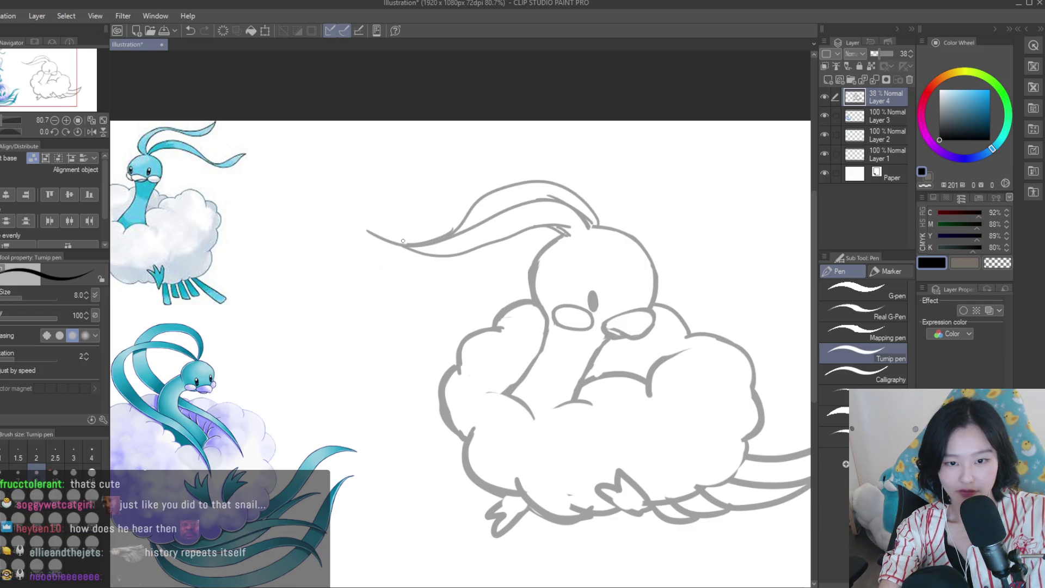
key(ctrl+z)
drag(598, 223, 424, 238)
key(ctrl+z)
drag(597, 224, 443, 222)
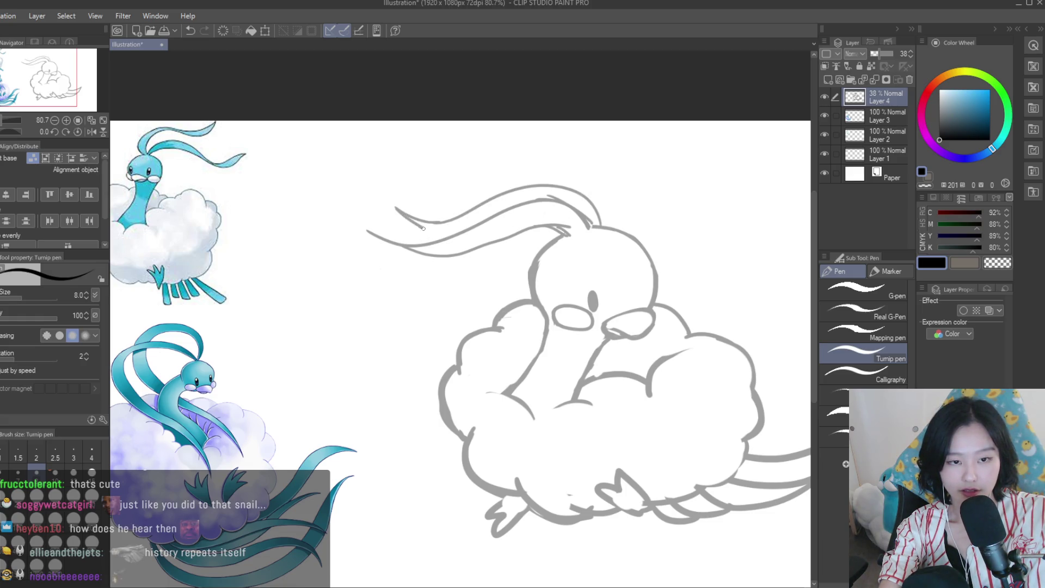
scroll(458, 235, down, 3)
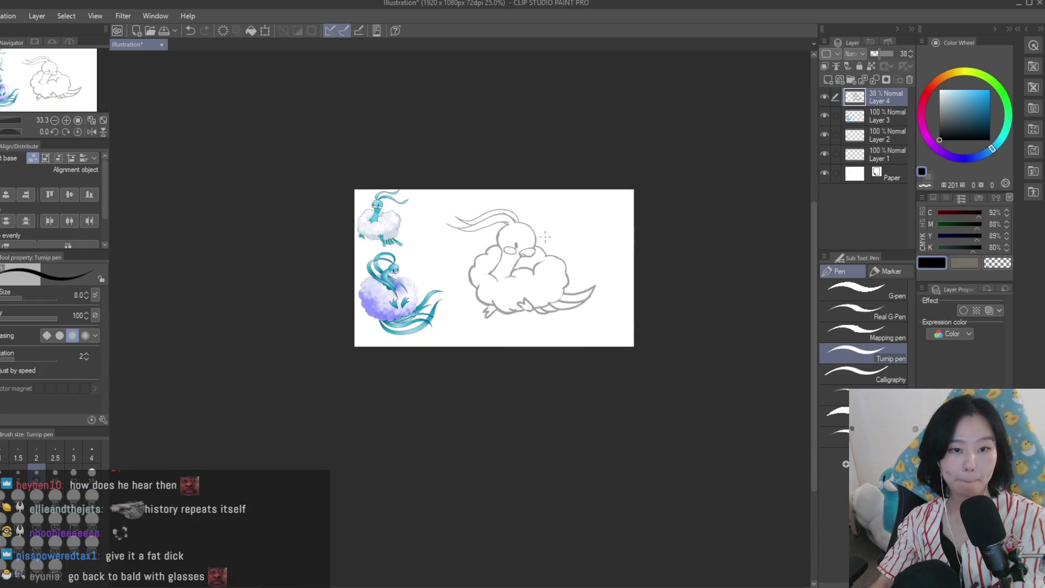
key(h)
key(h)
scroll(482, 203, up, 2)
scroll(483, 203, up, 2)
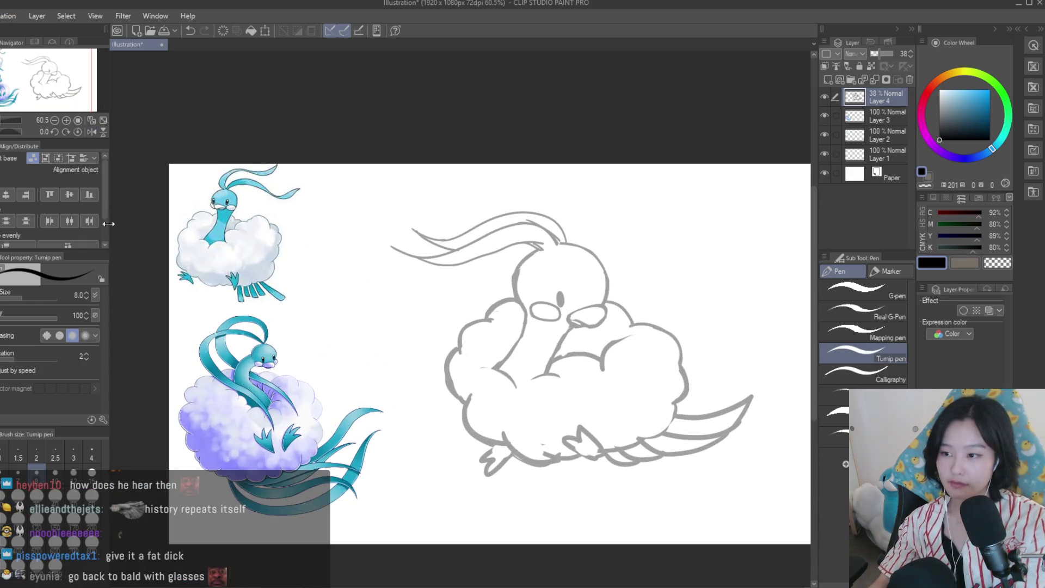
key(e)
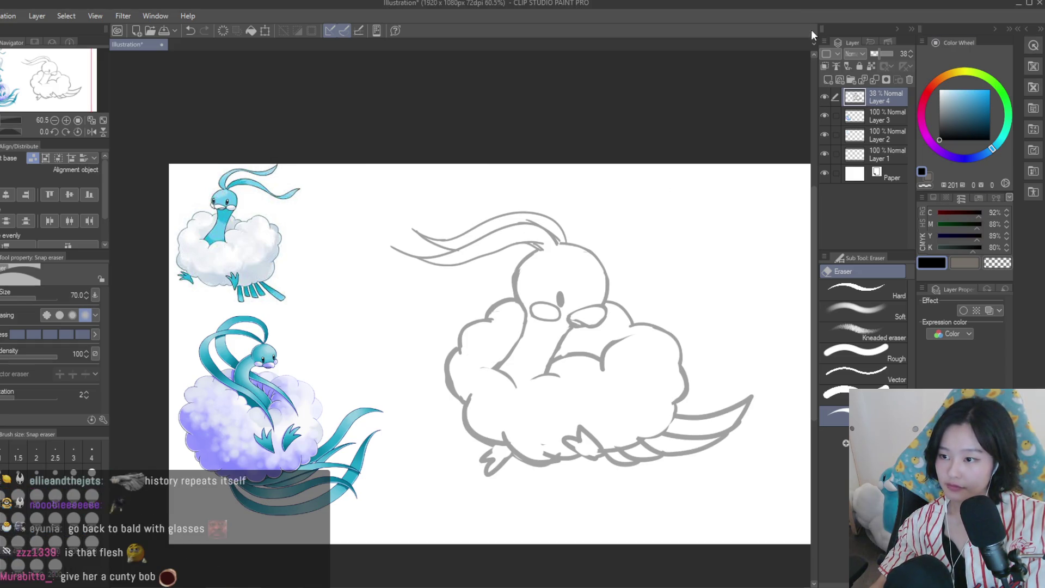
Erase the stray strokes around the crest with the Snap eraser
scroll(555, 230, up, 3)
mouse_move(501, 242)
mouse_down()
mouse_move(551, 280)
mouse_move(562, 263)
mouse_move(518, 222)
mouse_move(486, 236)
mouse_up()
scroll(589, 277, down, 4)
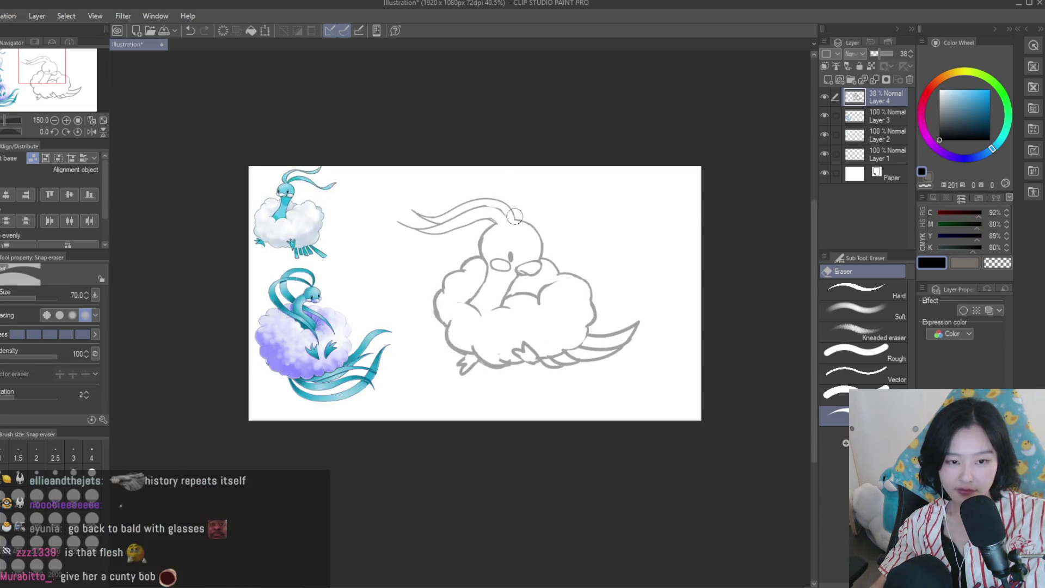
scroll(589, 277, down, 2)
scroll(579, 265, up, 2)
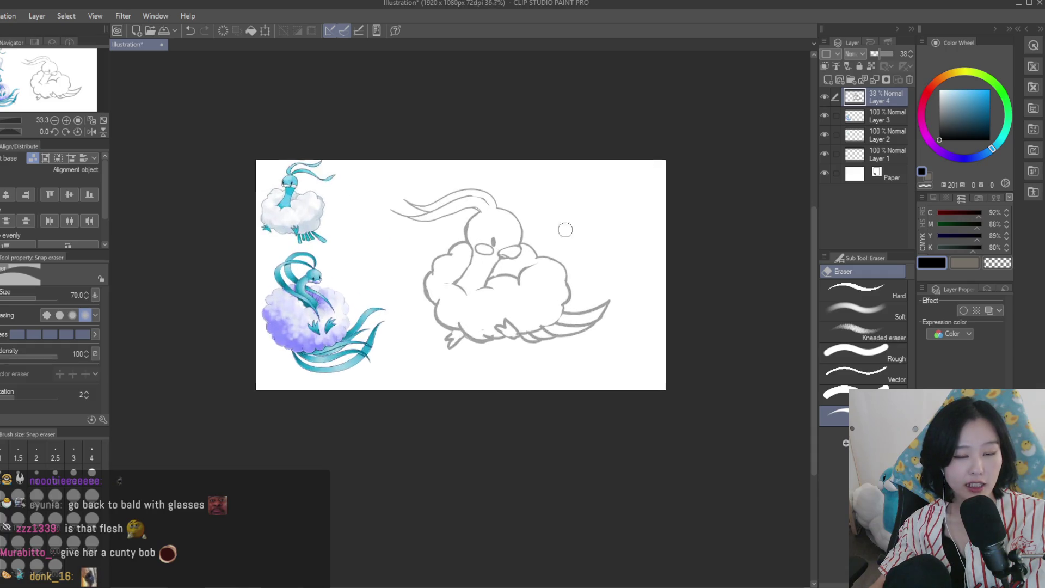
scroll(565, 226, up, 2)
Lasso the head plume, rotate it about -10.4°, nudge it upward and commit
key(m)
scroll(565, 226, up, 2)
mouse_move(332, 150)
mouse_down()
mouse_move(449, 214)
mouse_move(482, 140)
mouse_up()
scroll(518, 135, down, 1)
mouse_move(489, 188)
mouse_down()
mouse_move(571, 216)
mouse_move(495, 220)
mouse_move(506, 215)
mouse_up()
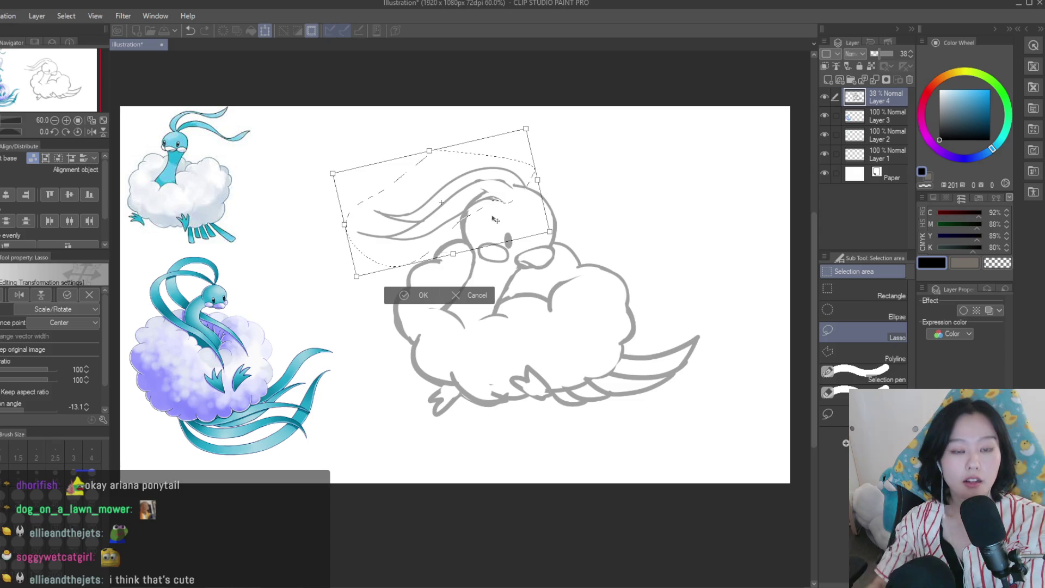
drag(505, 215, 498, 214)
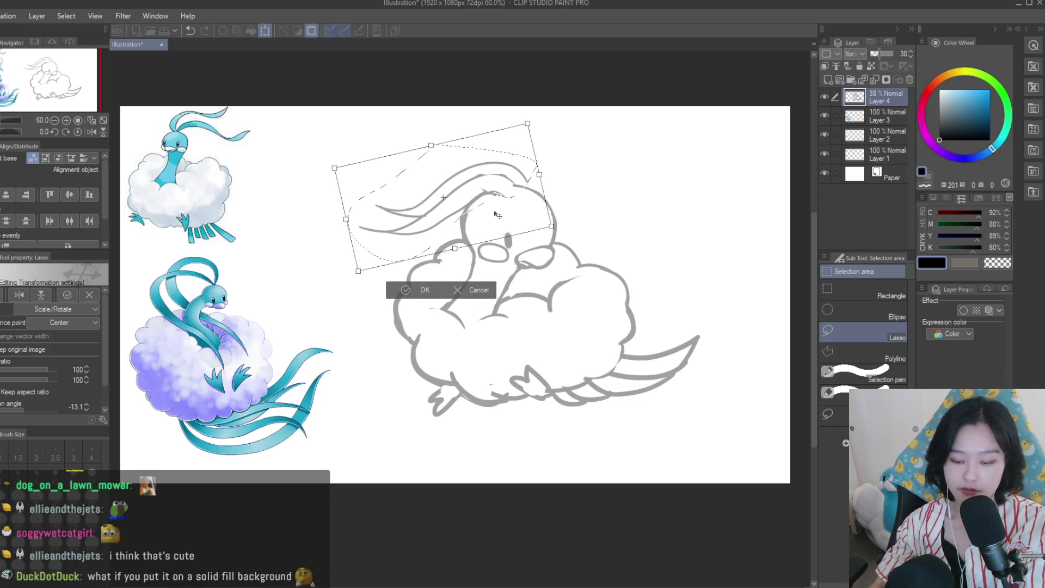
key(Return)
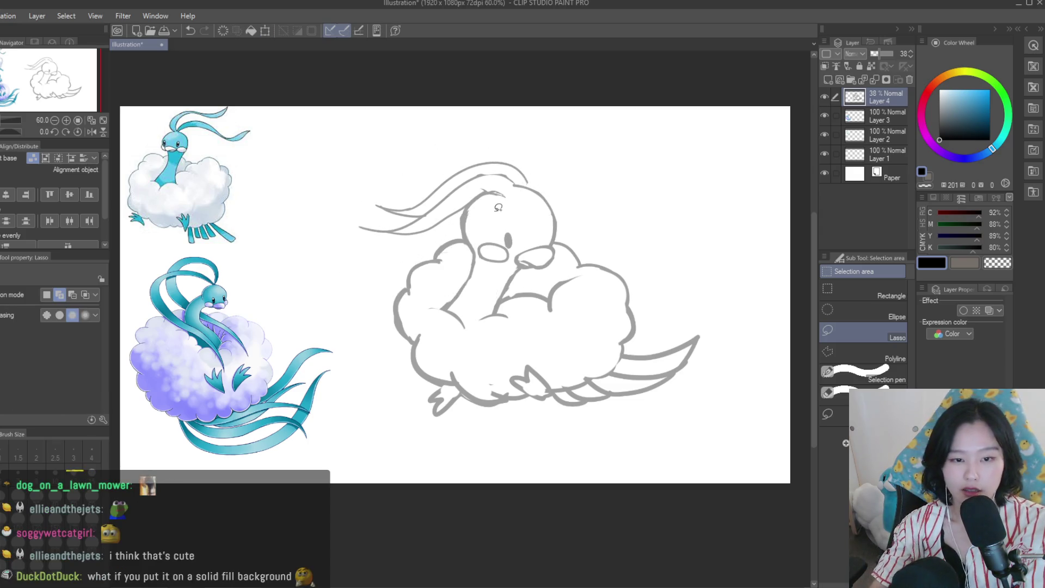
key(ctrl+minus)
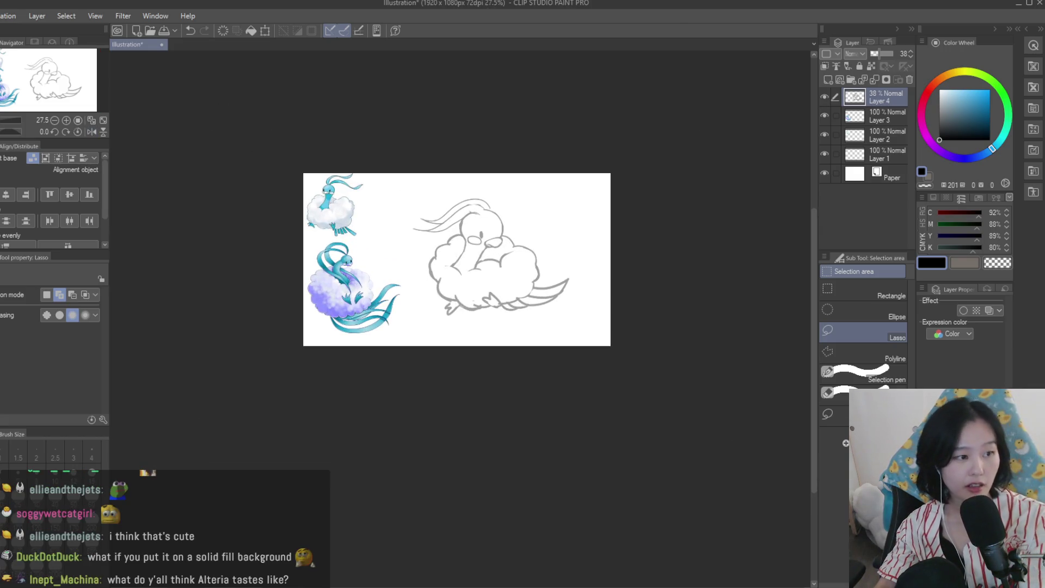
Try two arcs around the cloud body with the Turnip pen, undoing both
key(p)
key(ctrl+plus)
mouse_move(531, 191)
mouse_down()
mouse_move(421, 315)
mouse_move(453, 193)
mouse_up()
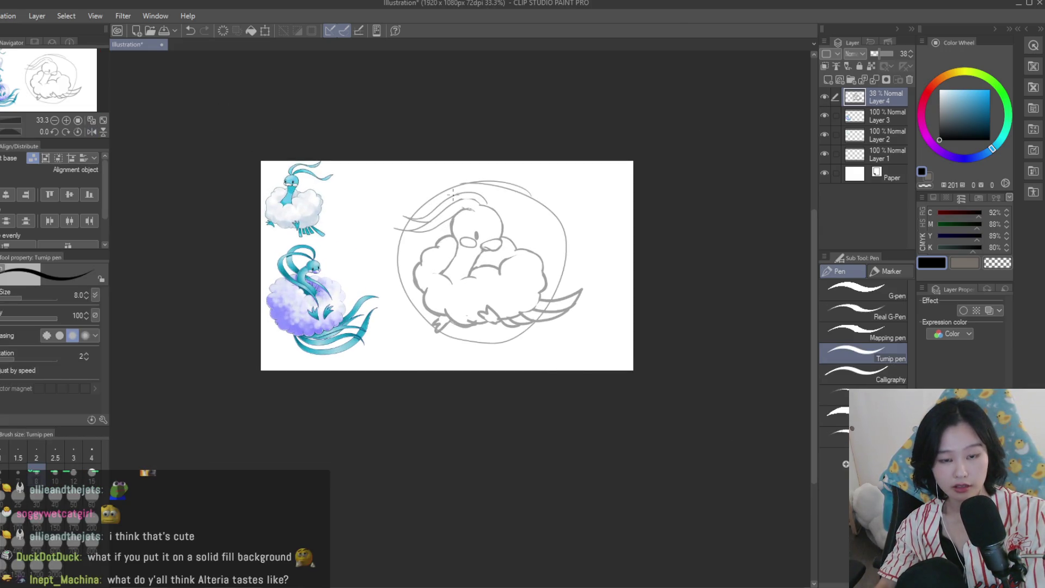
key(ctrl+z)
key(ctrl+z)
mouse_move(525, 193)
mouse_down()
mouse_move(566, 256)
mouse_move(471, 333)
mouse_move(433, 213)
mouse_up()
key(ctrl+z)
key(ctrl+z)
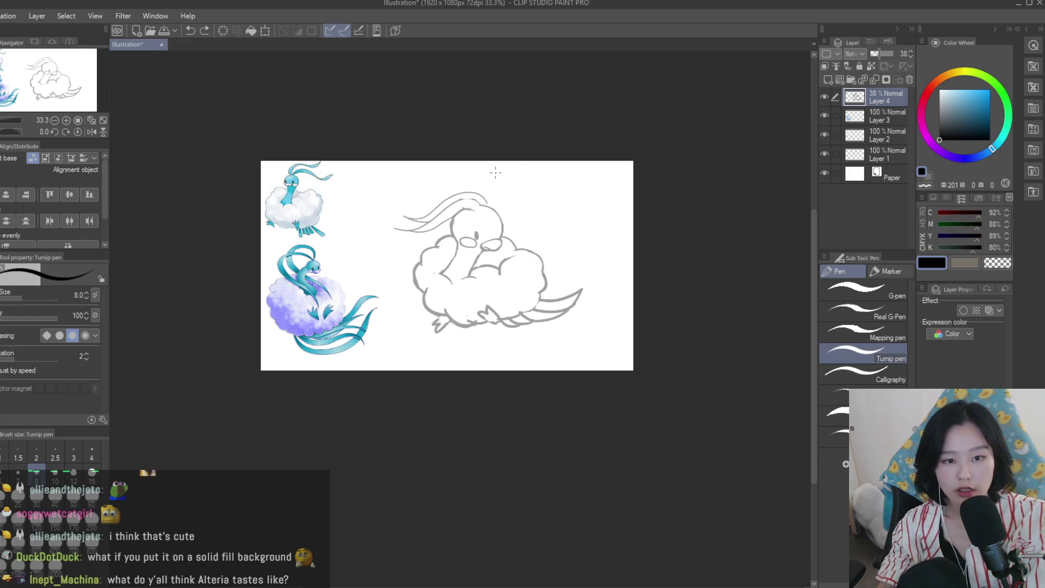
scroll(495, 172, up, 2)
scroll(487, 196, up, 3)
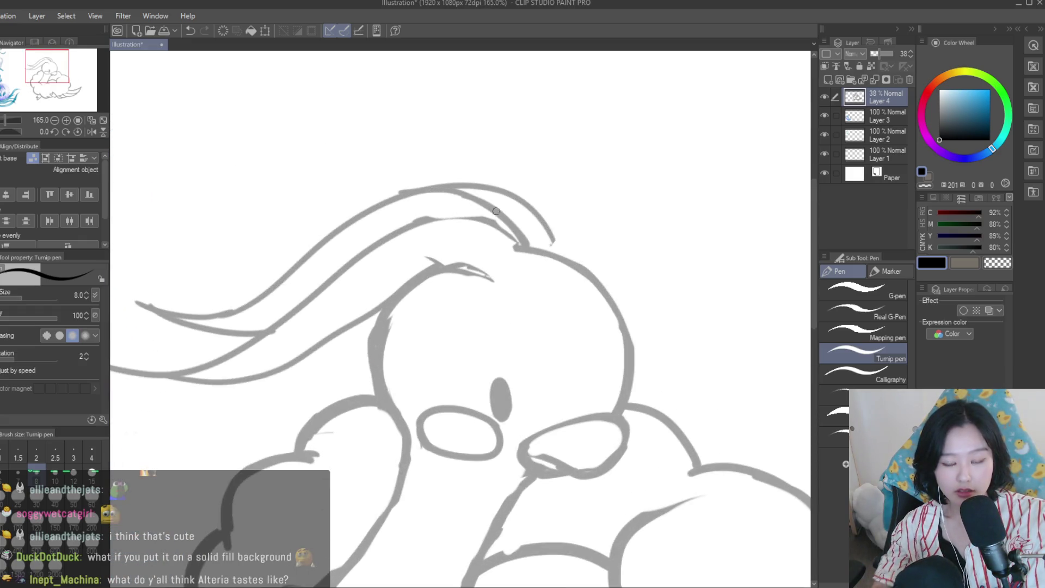
Erase the upper and inner hair strokes on the head and try redrawn curves
key(e)
drag(474, 188, 552, 229)
mouse_move(495, 279)
mouse_down()
mouse_move(462, 280)
mouse_move(387, 315)
mouse_up()
key(p)
drag(483, 254, 407, 294)
key(ctrl+z)
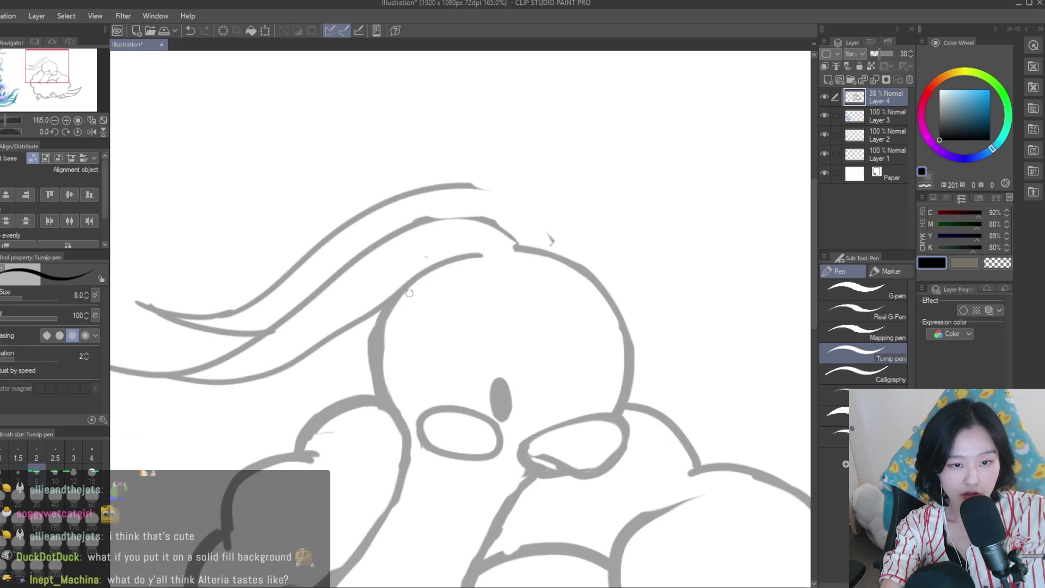
key(ctrl+z)
key(ctrl+z)
drag(464, 184, 532, 240)
key(ctrl+z)
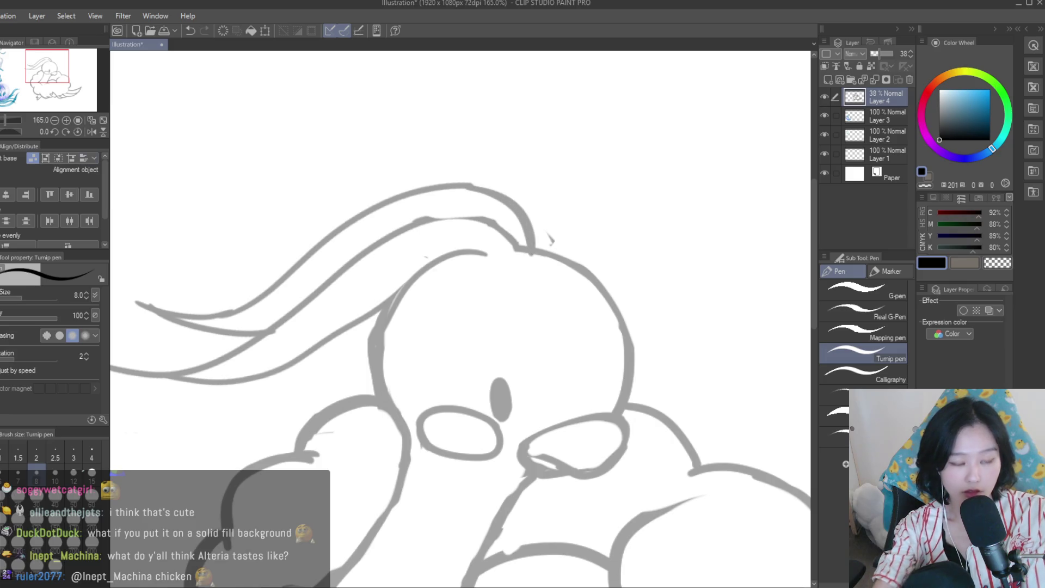
Mirror the canvas to check, then erase to shorten the plume stroke's tip
key(e)
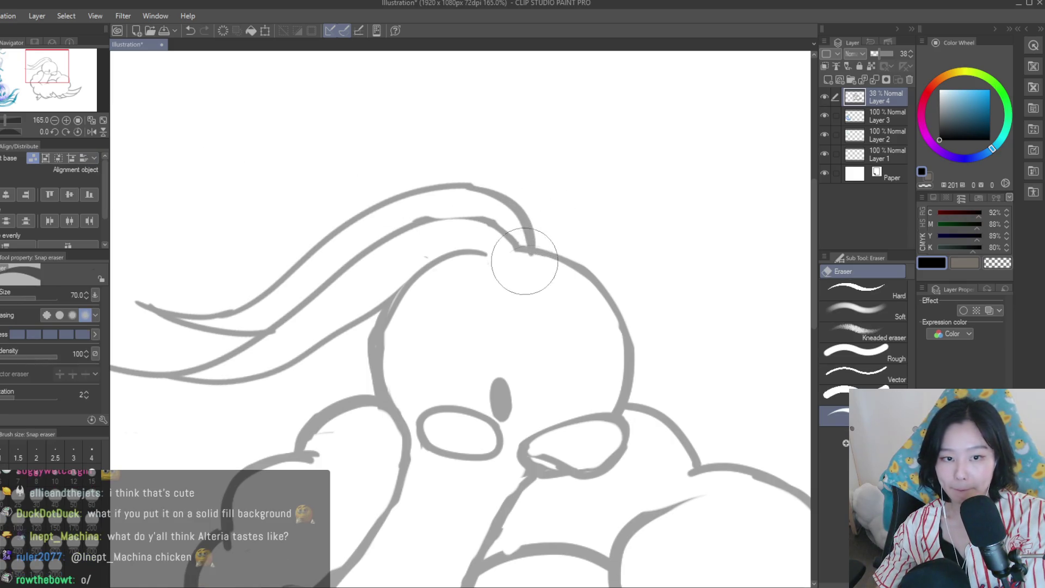
scroll(545, 261, down, 5)
key(h)
key(h)
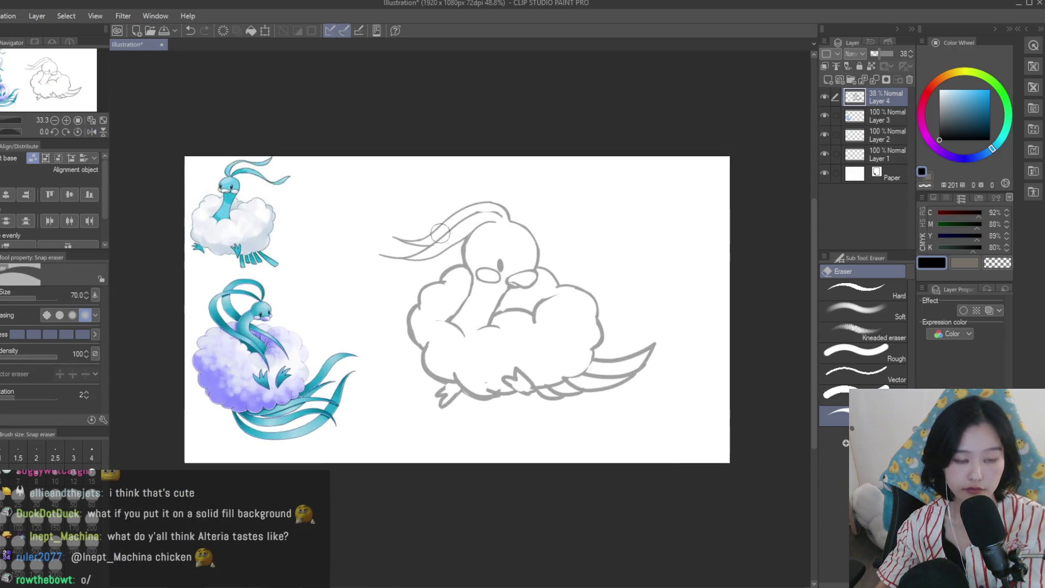
scroll(433, 230, up, 5)
drag(370, 251, 334, 268)
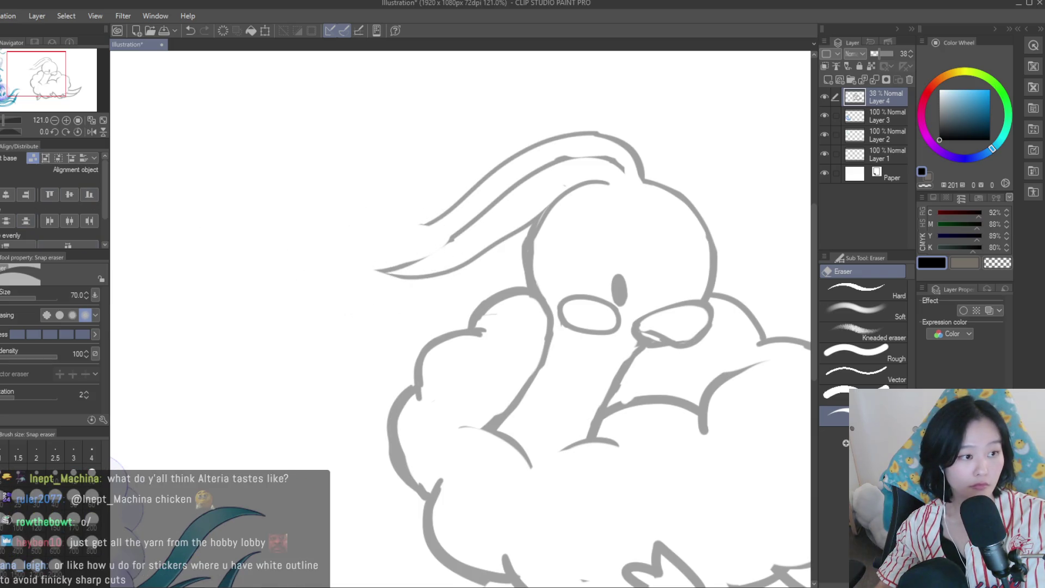
Draw new long plume strokes sweeping left from the head, redoing the upper one
key(p)
scroll(389, 248, up, 3)
drag(511, 228, 273, 242)
drag(351, 262, 224, 240)
scroll(452, 239, down, 2)
scroll(451, 240, up, 1)
mouse_move(457, 240)
mouse_down()
mouse_move(354, 254)
mouse_move(438, 288)
mouse_up()
scroll(431, 272, down, 2)
scroll(425, 250, down, 2)
scroll(415, 220, up, 5)
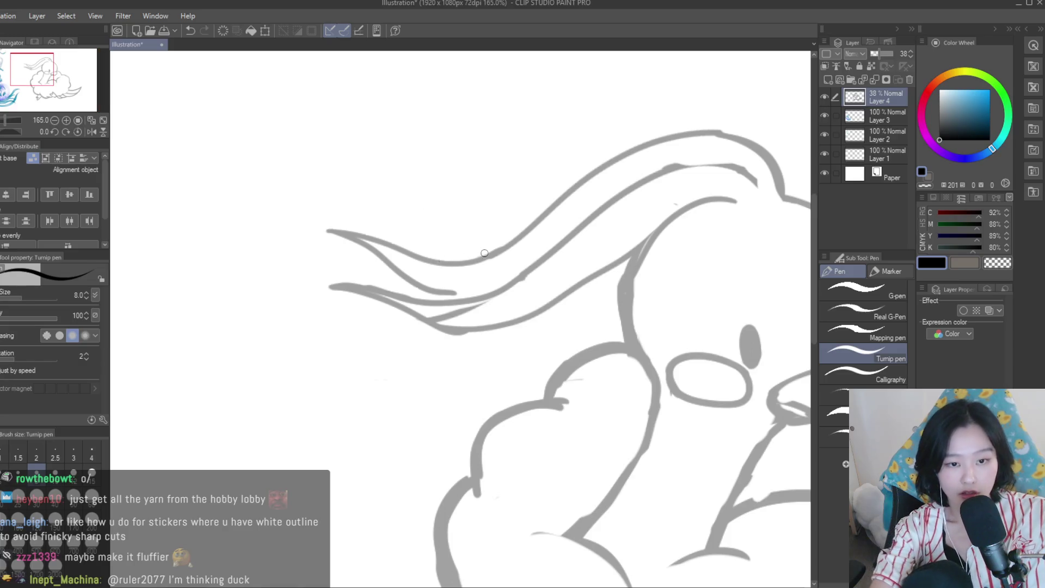
key(ctrl+z)
key(ctrl+z)
drag(489, 255, 375, 239)
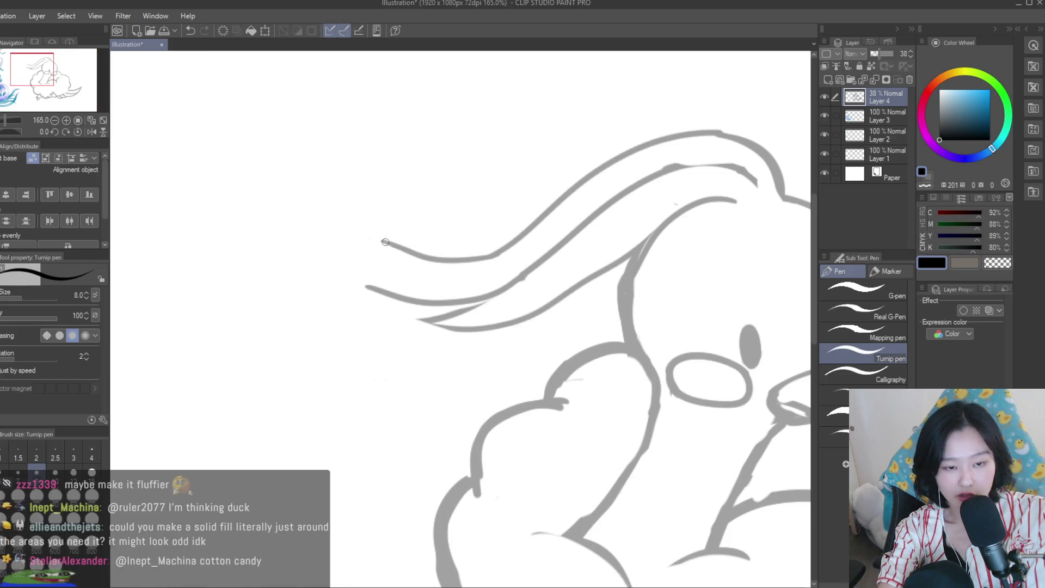
Add another plume stroke and draw vertical guide lines left and right of the bird
mouse_move(467, 297)
mouse_down()
mouse_move(324, 272)
mouse_move(463, 336)
mouse_up()
scroll(362, 243, down, 4)
drag(310, 214, 311, 357)
drag(758, 317, 735, 475)
scroll(534, 294, down, 1)
scroll(534, 294, down, 1)
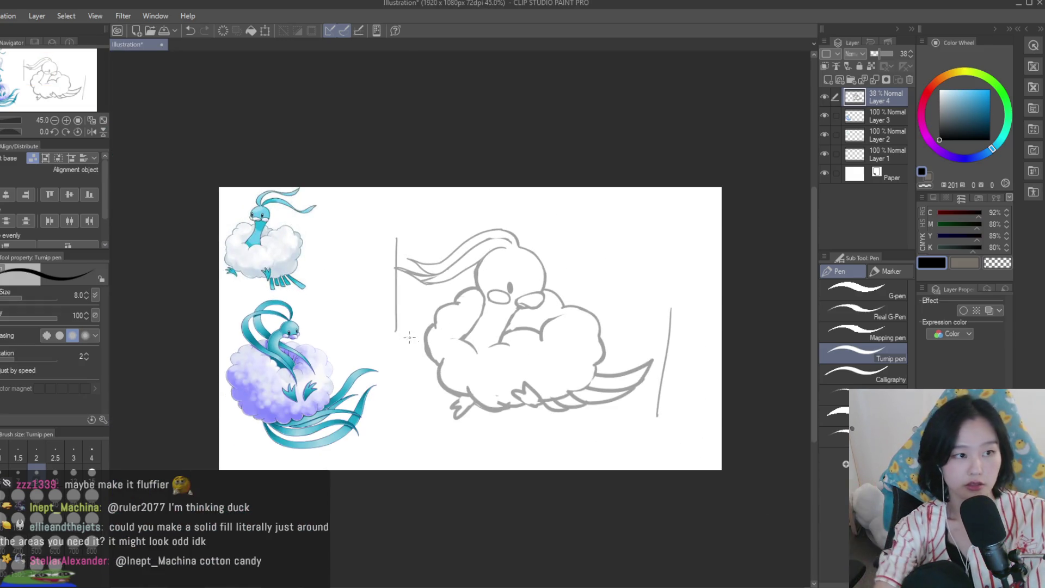
Undo the two vertical lines and erase the plume tips, shrinking the eraser
key(ctrl+z)
key(ctrl+z)
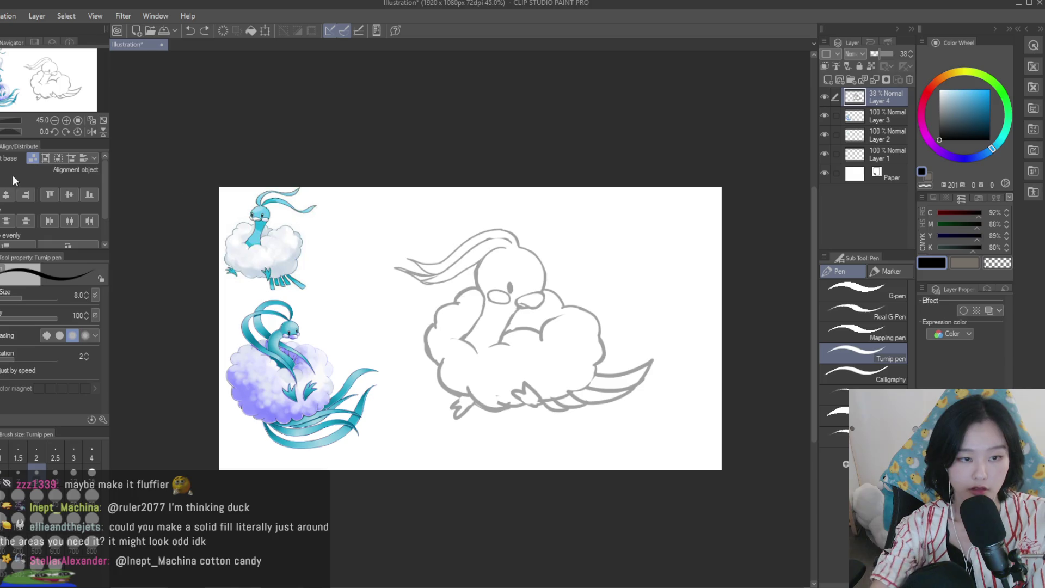
key(e)
scroll(425, 273, up, 4)
mouse_move(455, 275)
mouse_down()
mouse_move(458, 285)
mouse_move(439, 290)
mouse_up()
key(bracketleft)
key(bracketleft)
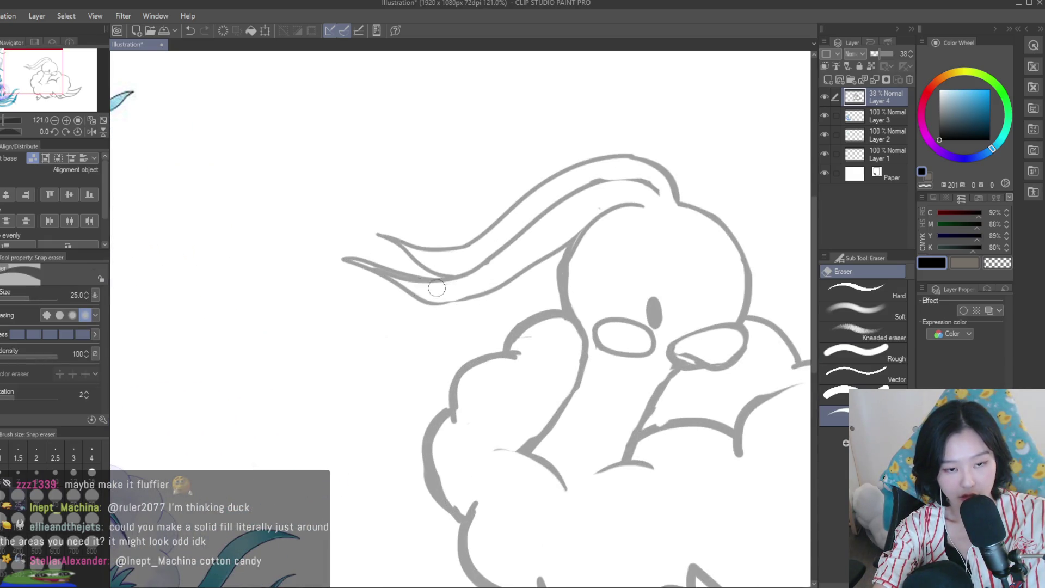
Try a wing line and a cloud-edge stroke with the pen, undoing both
key(p)
scroll(464, 269, up, 3)
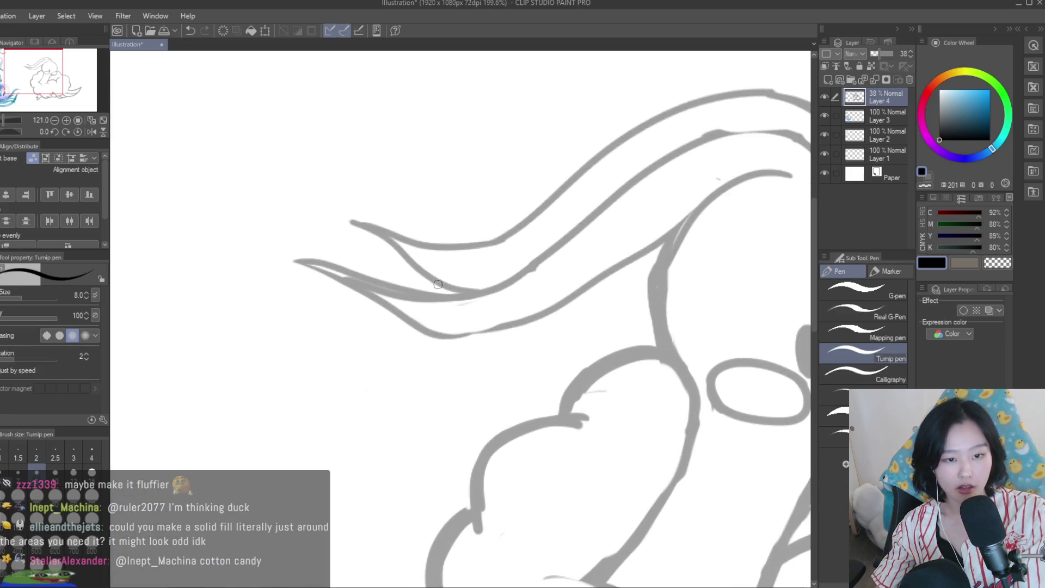
scroll(464, 288, down, 3)
drag(566, 324, 533, 392)
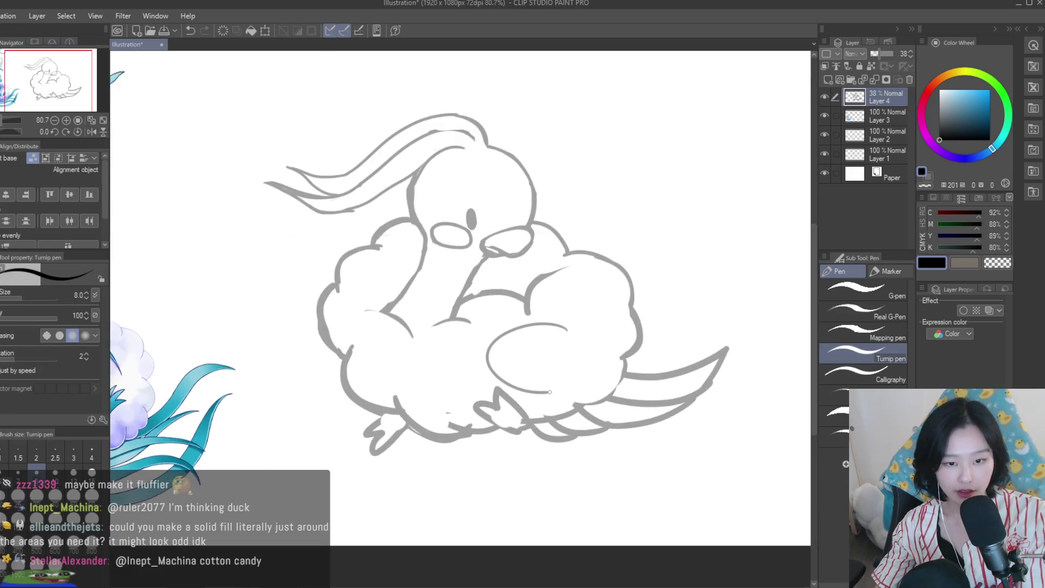
key(ctrl+z)
drag(305, 282, 482, 497)
key(ctrl+z)
Zoom in and out across the sketch with the eraser active to inspect the plume tips
key(e)
scroll(345, 233, up, 2)
scroll(285, 206, up, 2)
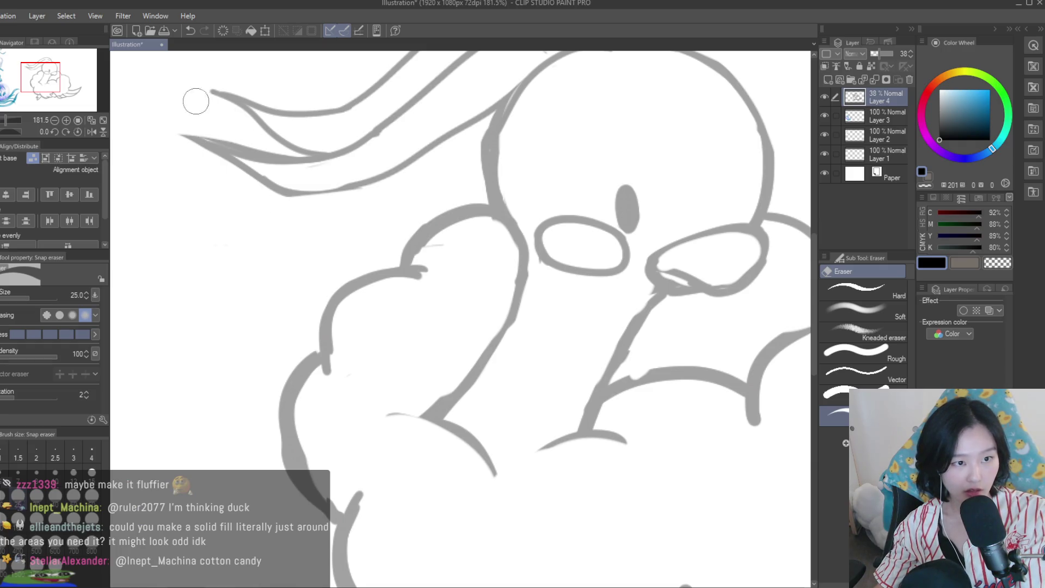
scroll(322, 213, down, 2)
scroll(322, 213, down, 4)
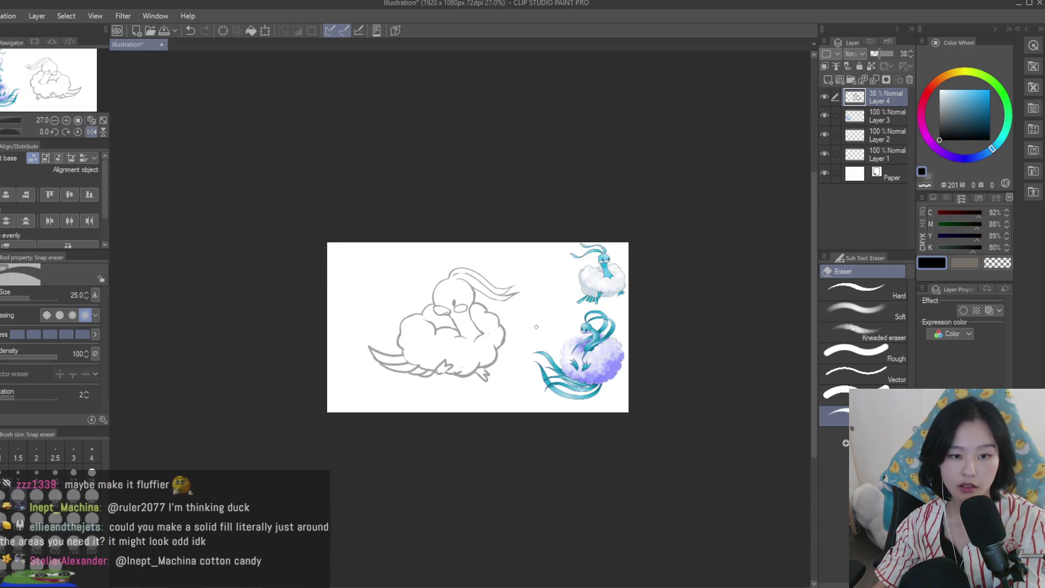
scroll(523, 300, up, 2)
scroll(506, 286, up, 1)
scroll(485, 273, up, 1)
scroll(486, 274, up, 2)
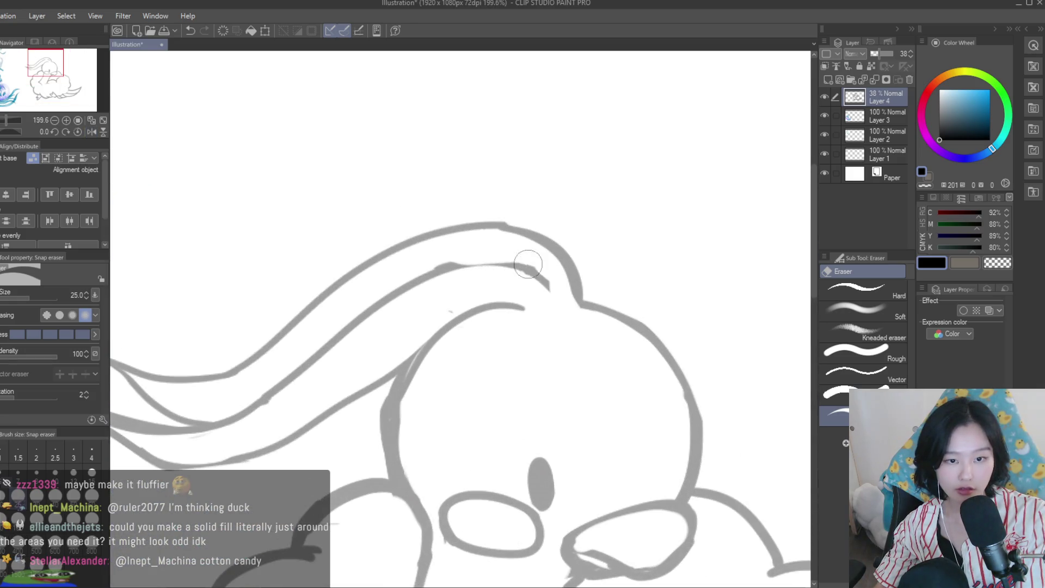
scroll(448, 247, down, 5)
Outline the tail with the Lasso to select it
key(p)
scroll(386, 210, down, 2)
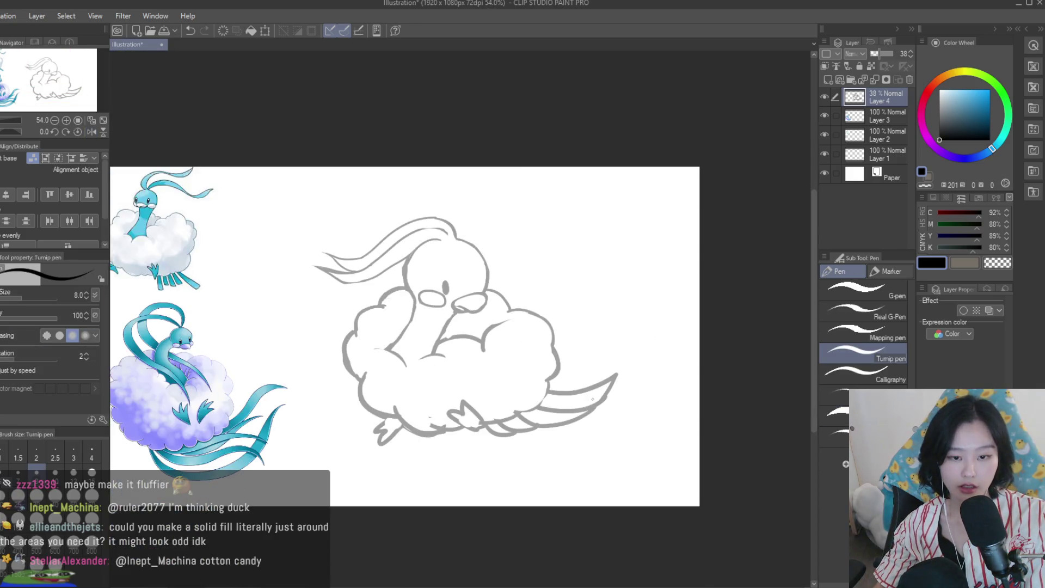
scroll(386, 210, up, 1)
key(m)
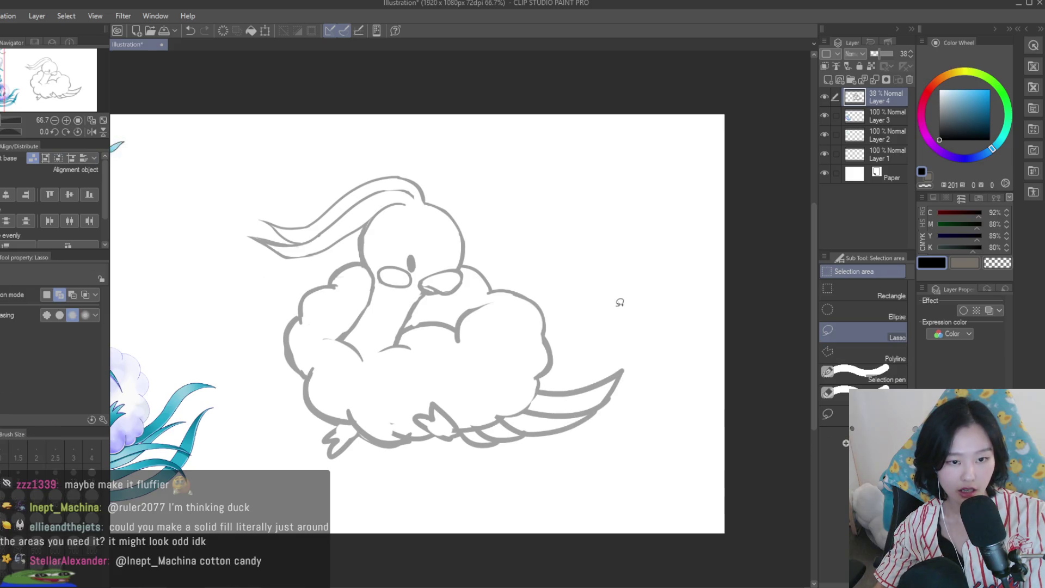
scroll(544, 378, up, 1)
scroll(525, 361, up, 1)
drag(524, 364, 504, 401)
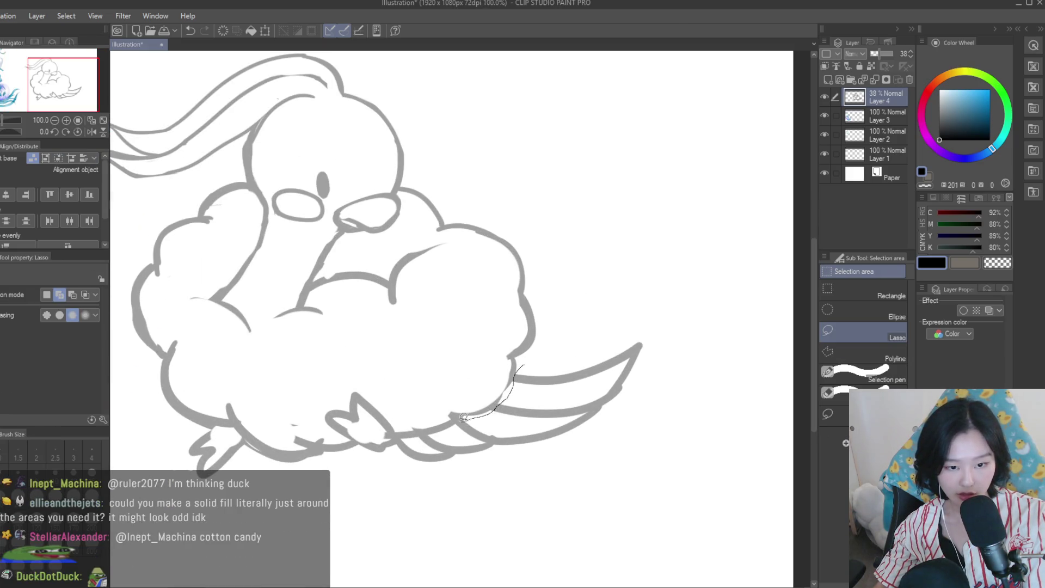
Close the tail selection, discard a tilted transform, and stretch the tail wider to the right
drag(548, 487, 684, 285)
scroll(684, 285, down, 2)
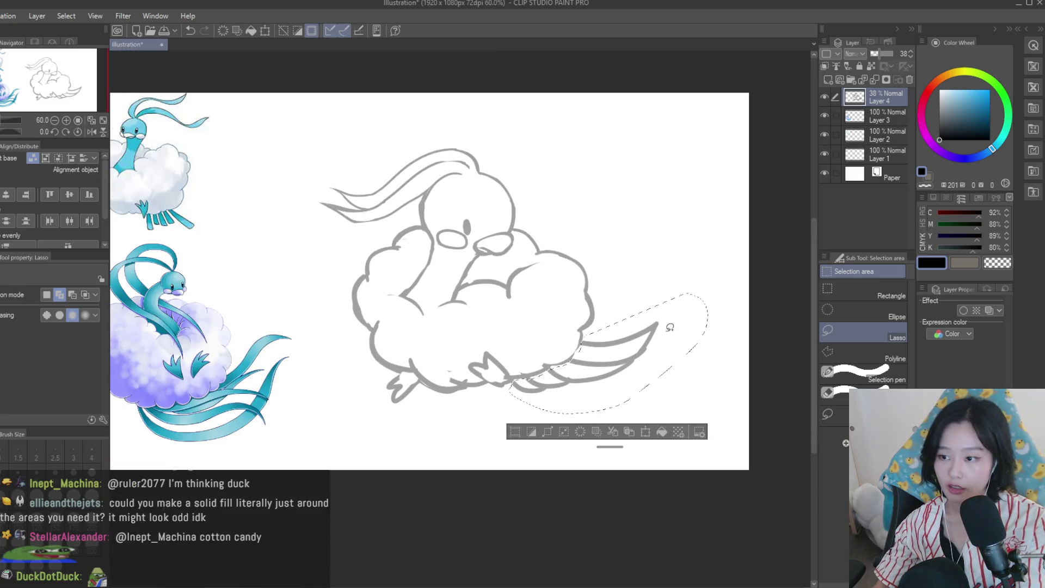
key(ctrl+t)
drag(706, 344, 678, 307)
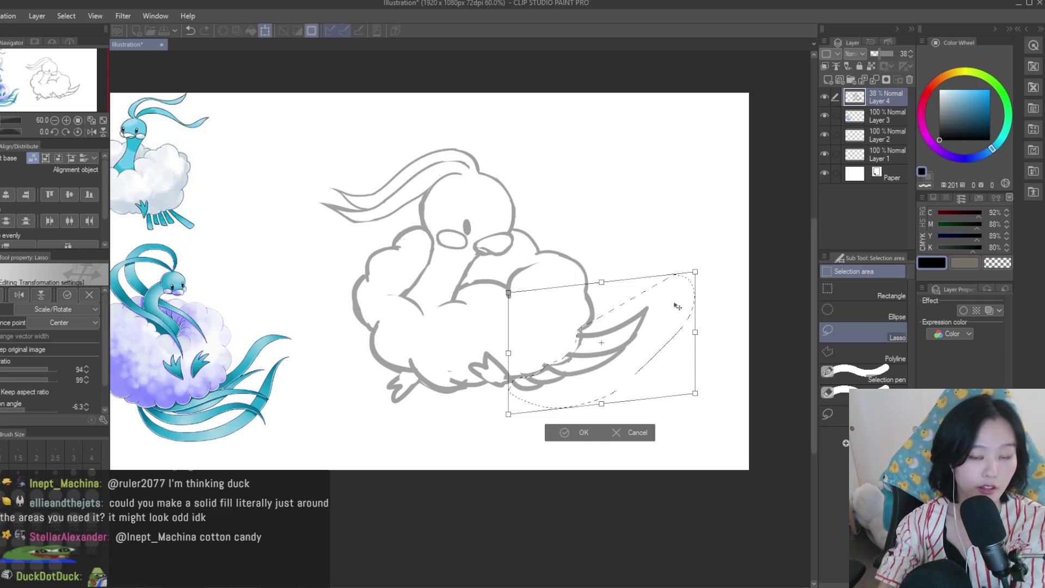
key(Escape)
key(ctrl+t)
drag(711, 355, 704, 350)
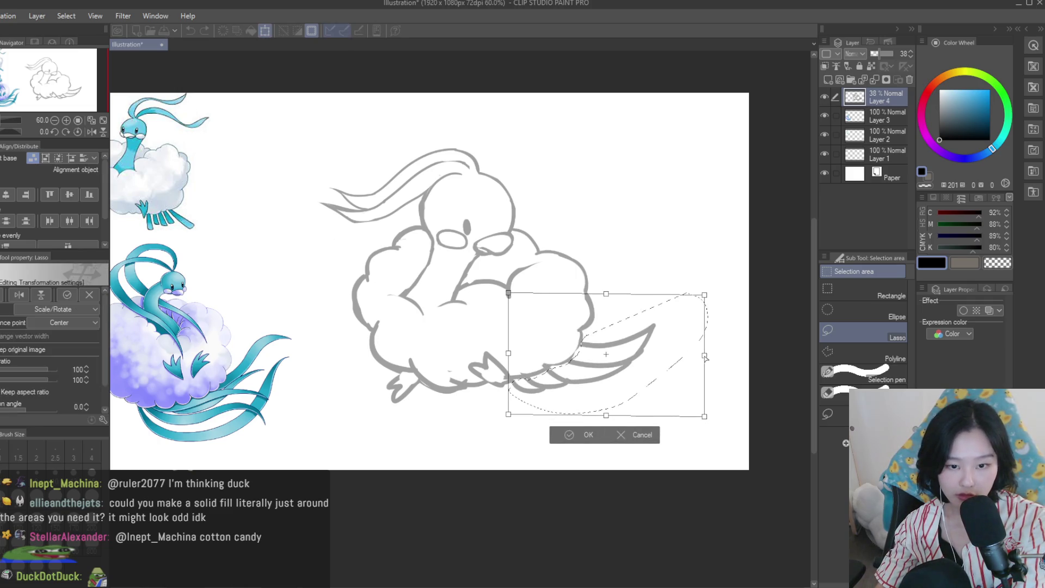
key(Return)
Switch to the Turnip pen and sketch a rough circle around the drawing
scroll(565, 274, down, 1)
scroll(523, 280, up, 1)
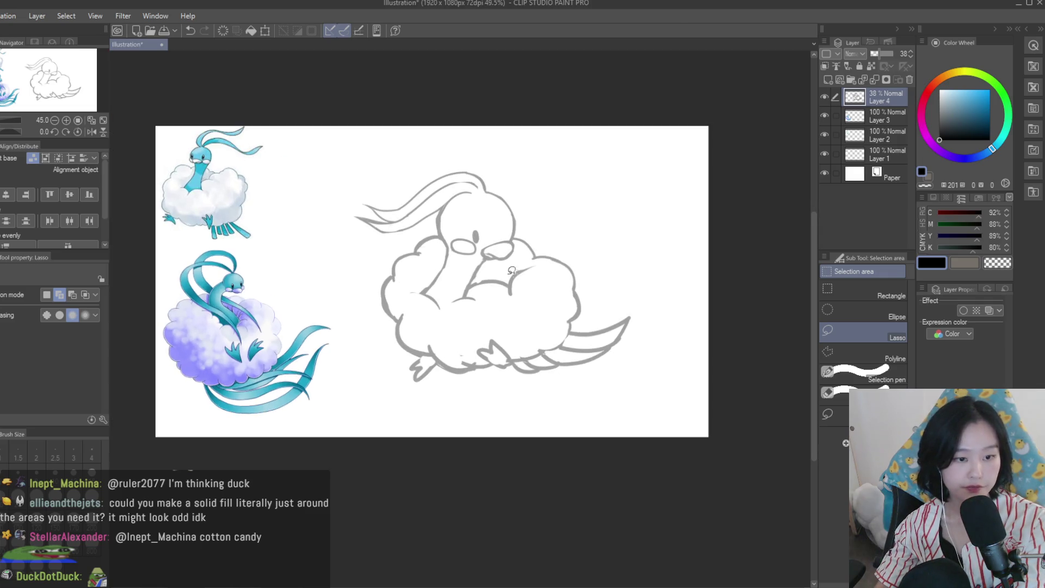
key(p)
scroll(566, 264, up, 1)
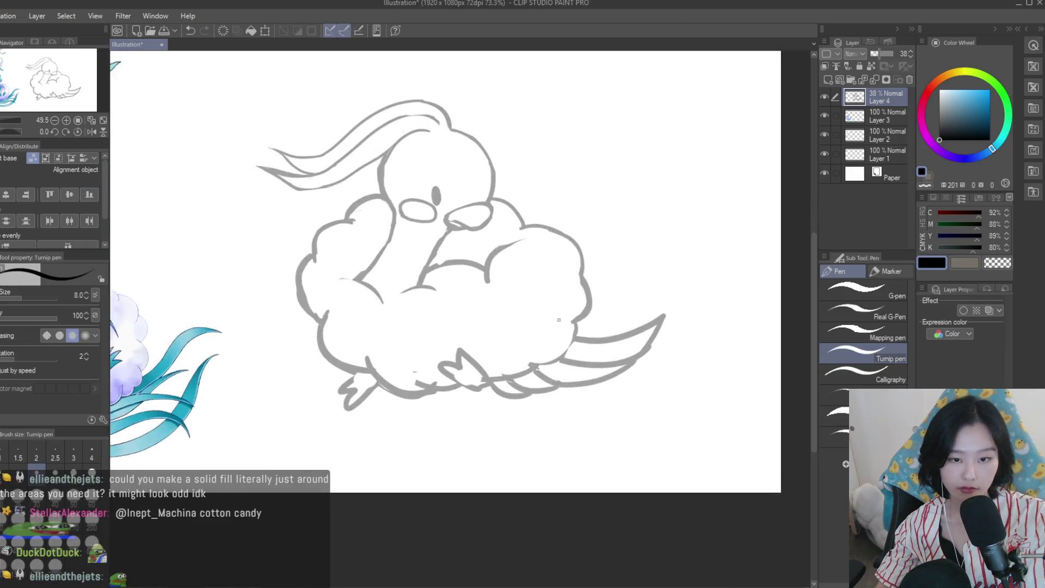
scroll(565, 264, up, 1)
scroll(528, 321, down, 1)
scroll(528, 321, down, 3)
scroll(528, 321, up, 1)
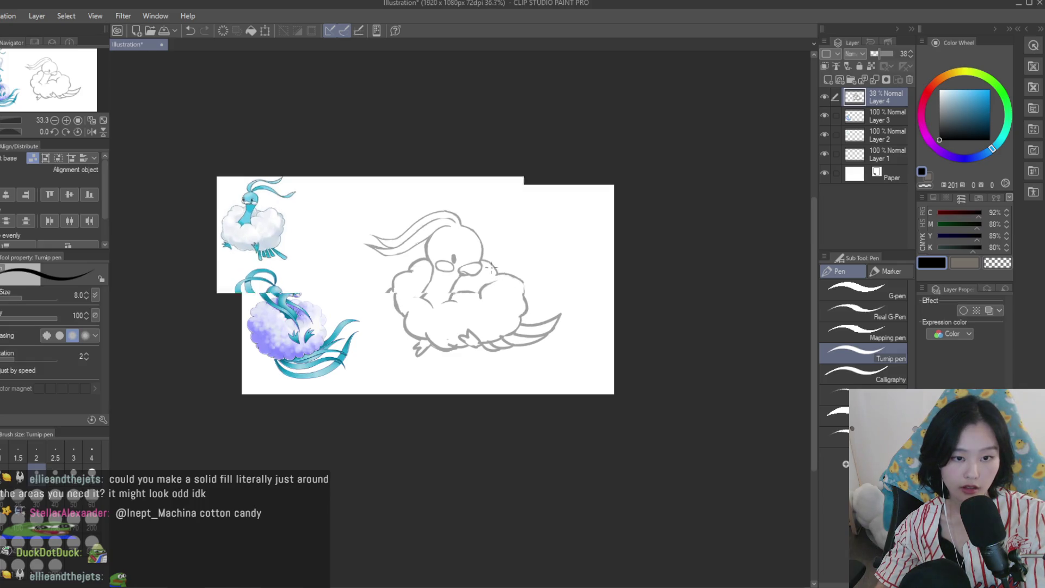
scroll(518, 310, up, 1)
scroll(500, 288, up, 1)
scroll(479, 266, up, 2)
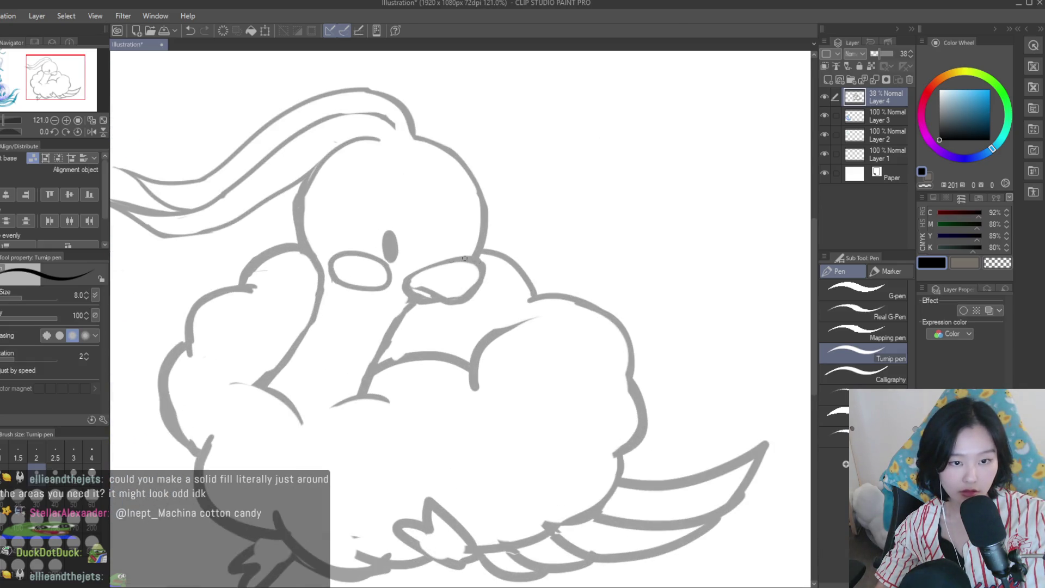
scroll(410, 290, down, 4)
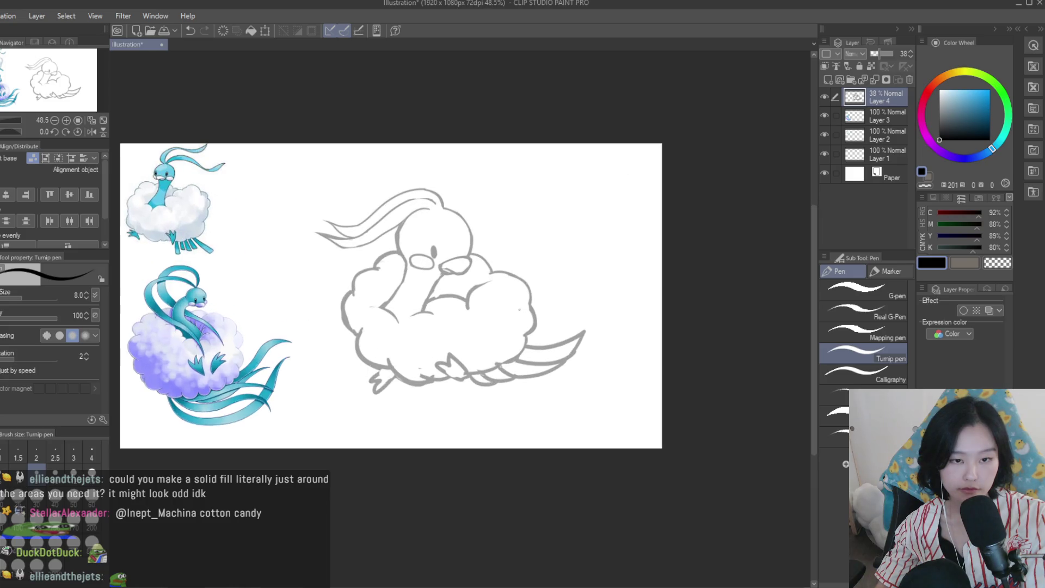
drag(502, 192, 493, 188)
Replace the rough circle with a small arc above the head, undoing stray cloud strokes
key(ctrl+z)
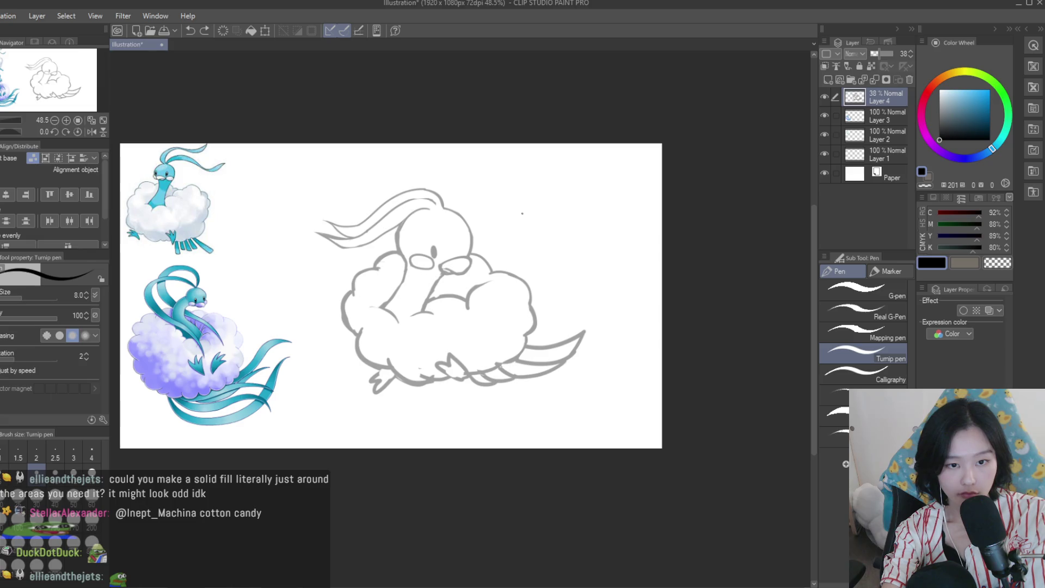
key(ctrl+z)
drag(500, 184, 531, 209)
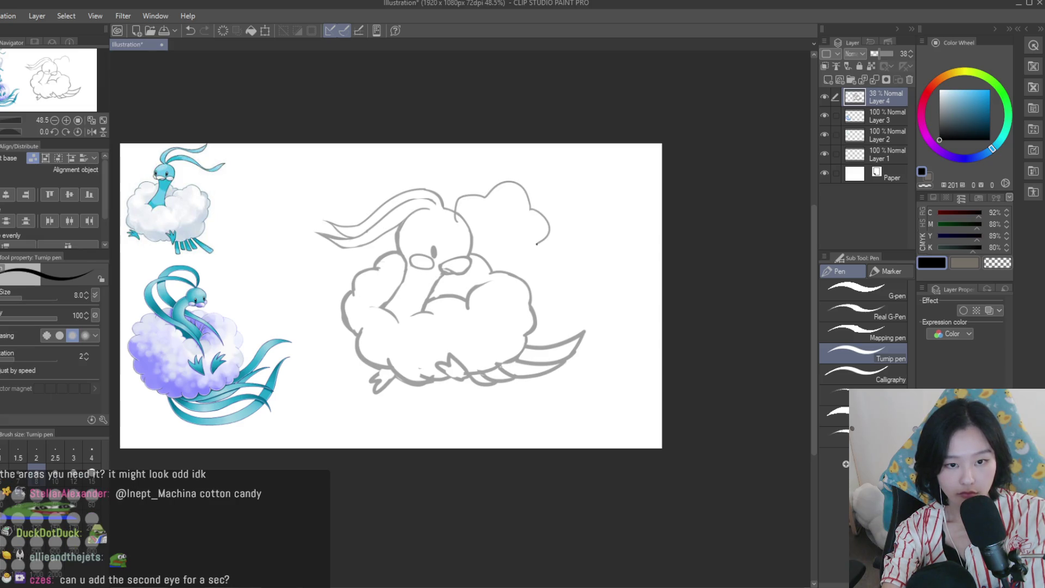
key(ctrl+z)
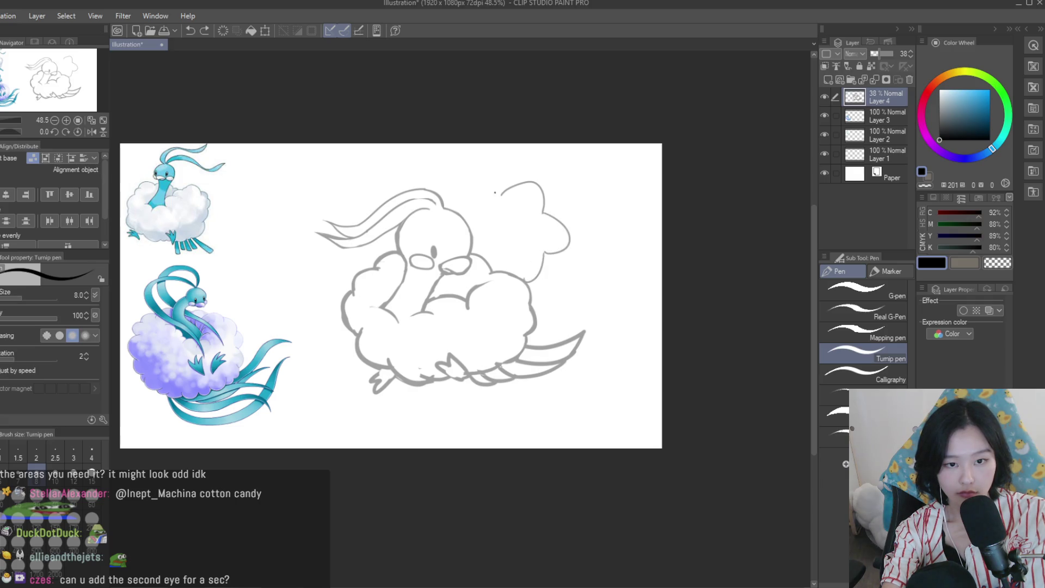
key(ctrl+z)
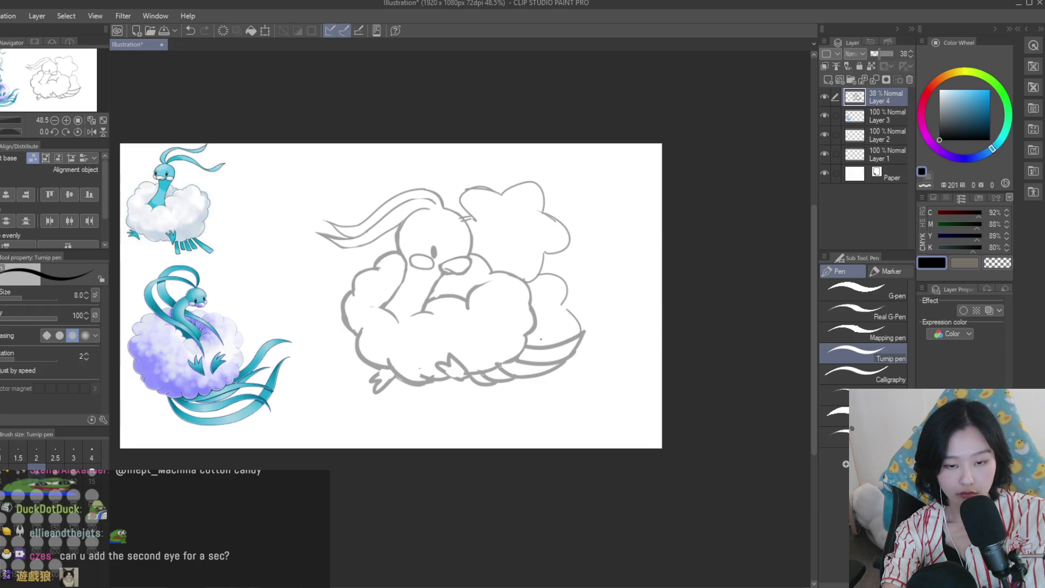
Draw the left wing's arched, curved outline beside the head, undoing unwanted bow strokes
key(ctrl+z)
drag(374, 206, 333, 213)
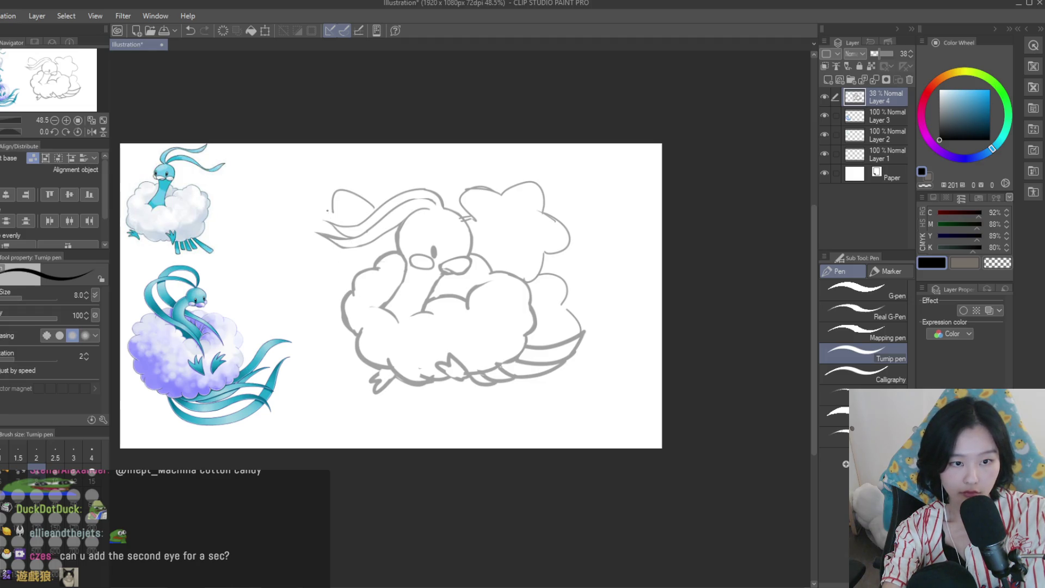
key(ctrl+z)
key(ctrl+z)
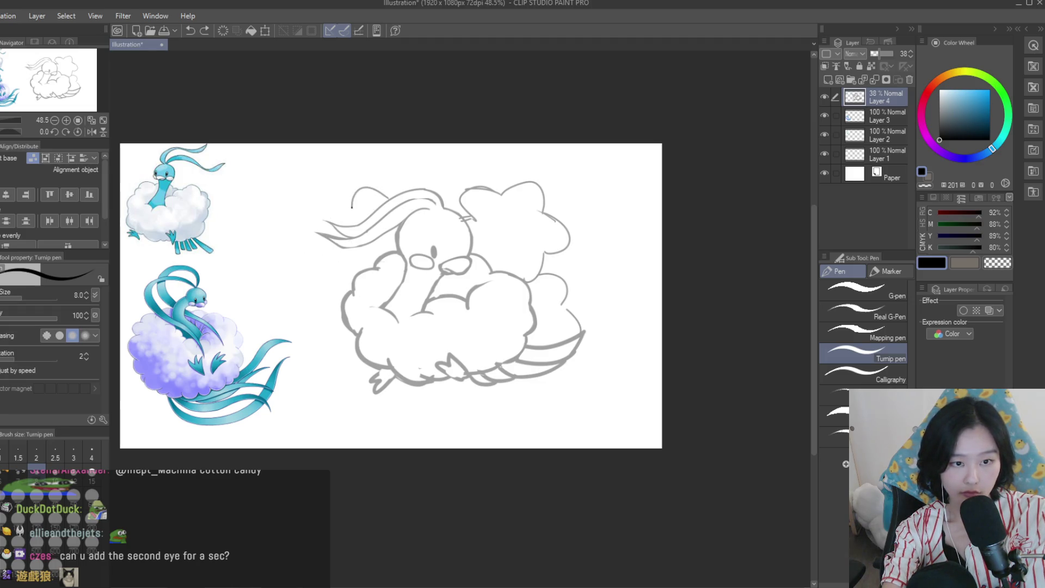
drag(343, 226, 333, 270)
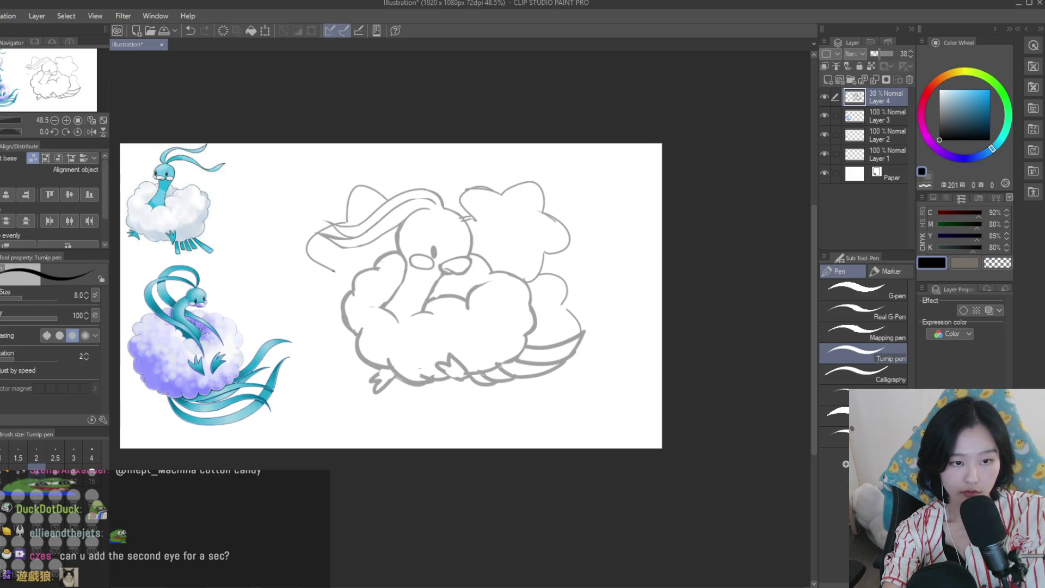
drag(334, 218, 328, 267)
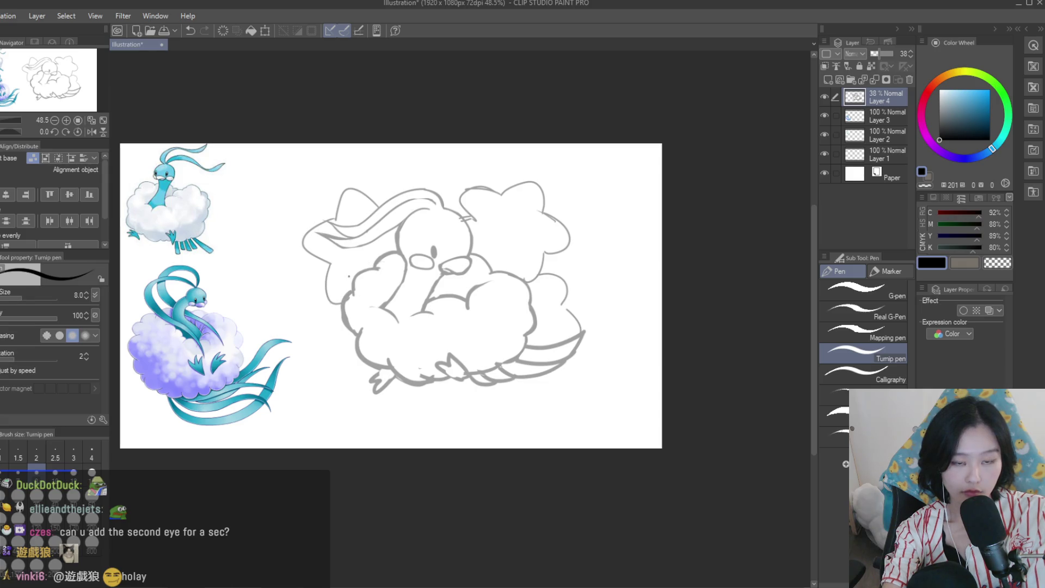
Zoom in and erase the stray marks along the head outline with the Snap eraser
scroll(468, 185, up, 1)
scroll(479, 182, up, 1)
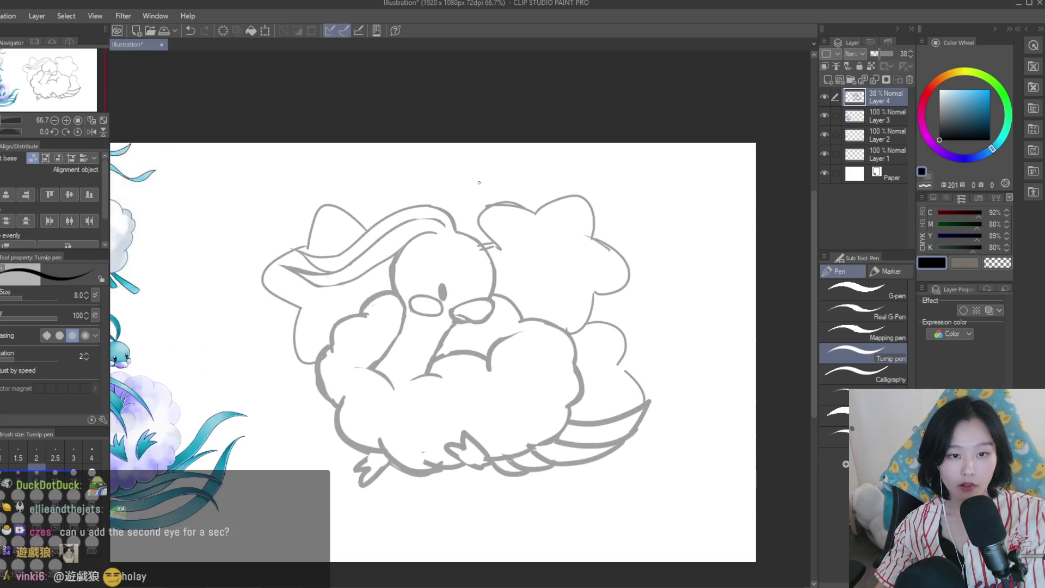
scroll(494, 249, down, 3)
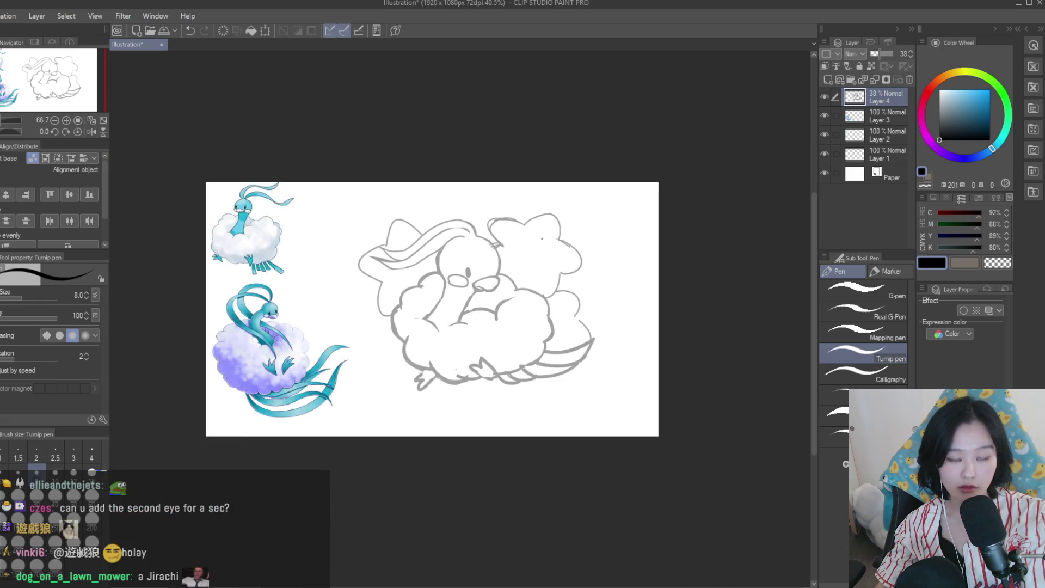
scroll(603, 298, down, 2)
scroll(601, 309, up, 1)
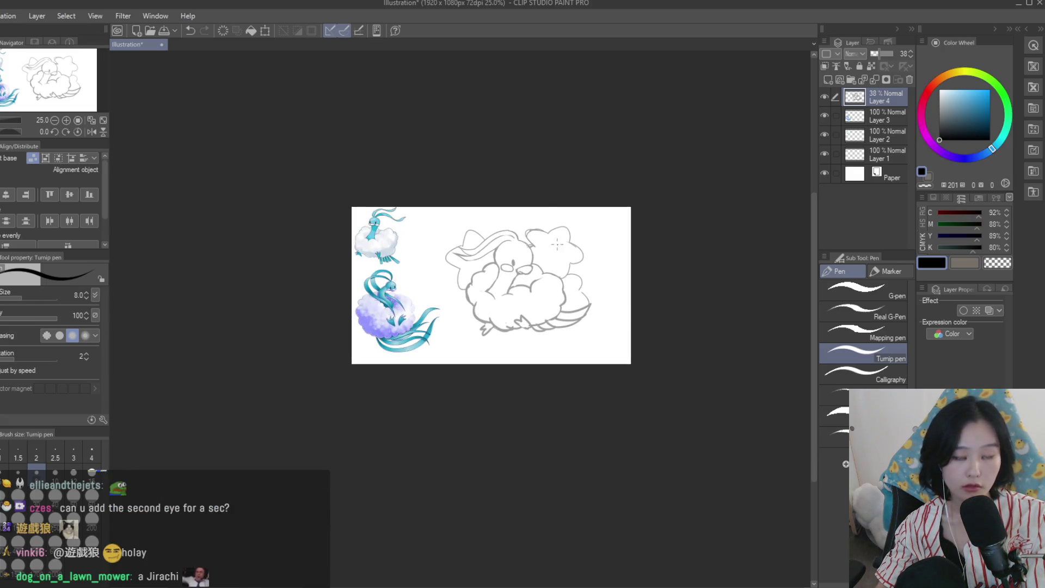
scroll(557, 245, up, 2)
scroll(545, 261, down, 1)
key(e)
scroll(534, 281, up, 1)
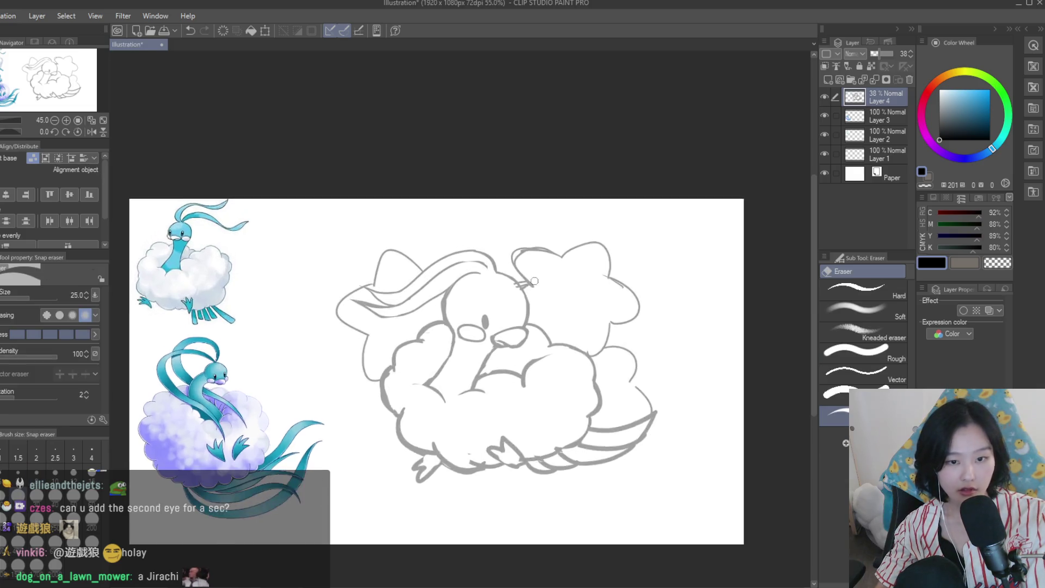
scroll(534, 281, up, 1)
drag(521, 290, 525, 289)
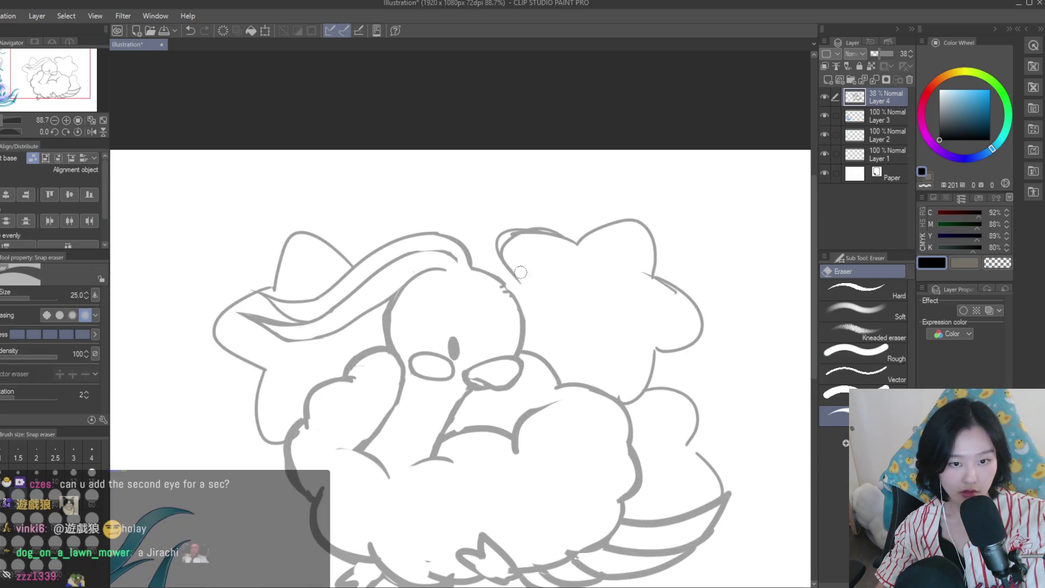
key(p)
Erase the stray sketch lines near the ear, then return to the Turnip pen
scroll(496, 259, up, 1)
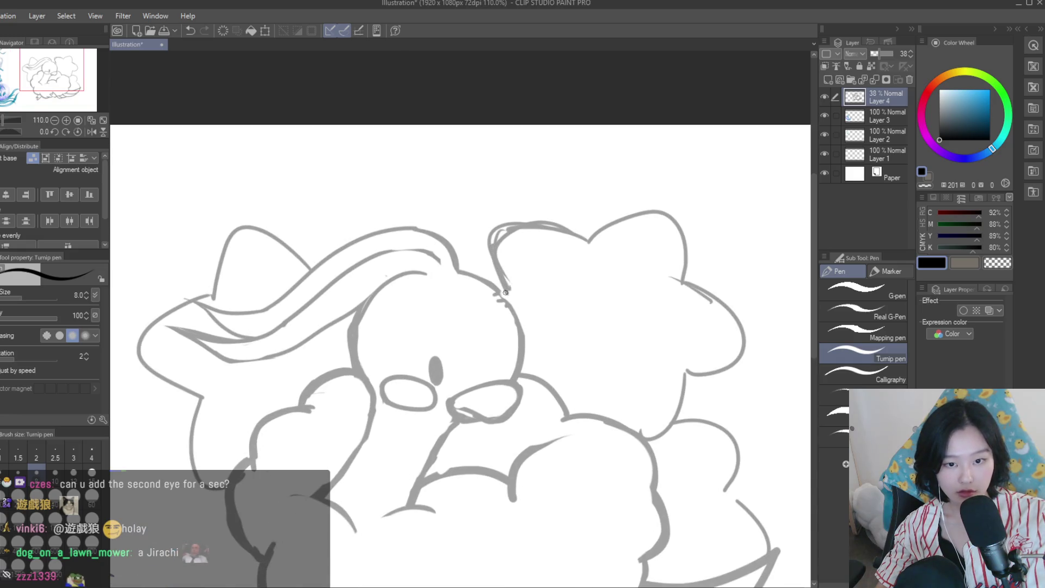
scroll(517, 261, up, 2)
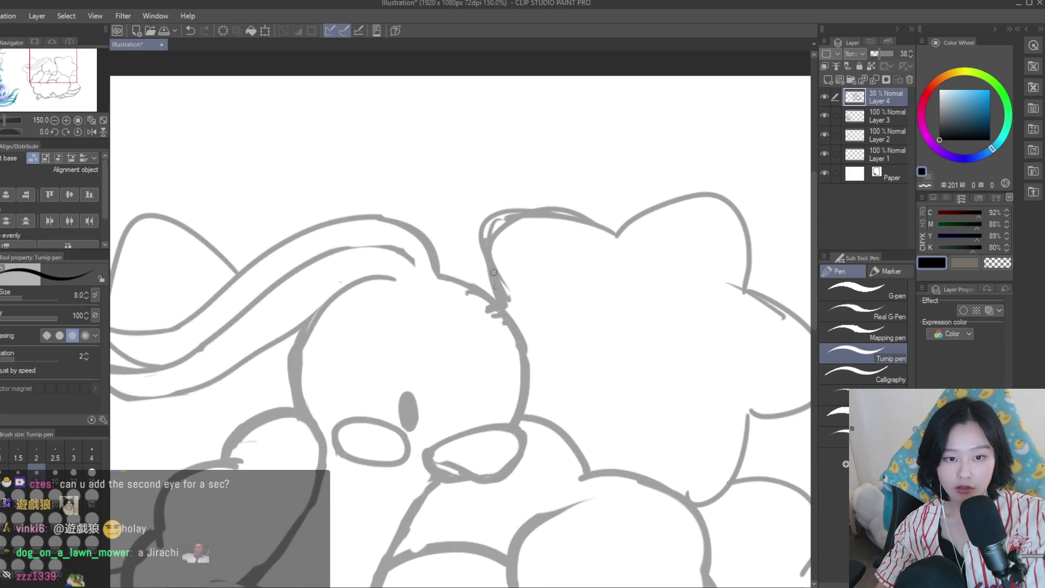
key(e)
mouse_move(521, 242)
mouse_down()
mouse_move(504, 282)
mouse_move(520, 226)
mouse_up()
scroll(587, 318, down, 7)
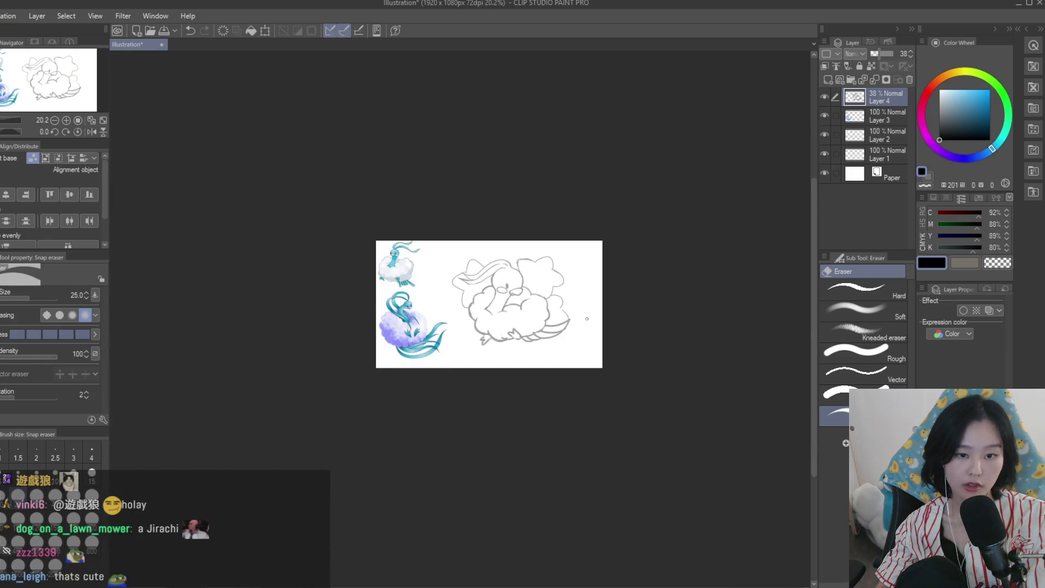
scroll(578, 307, up, 2)
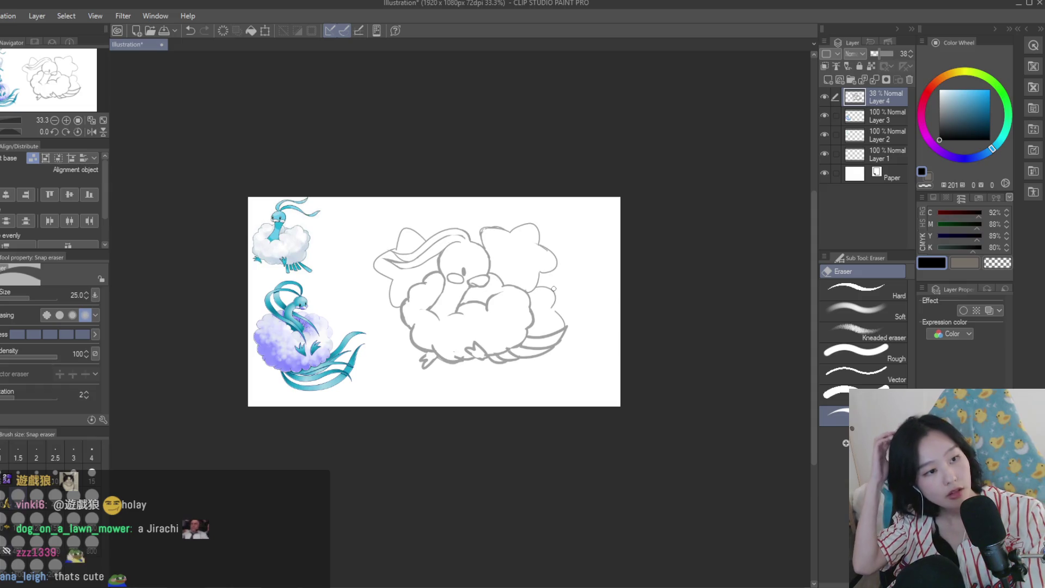
scroll(510, 207, up, 3)
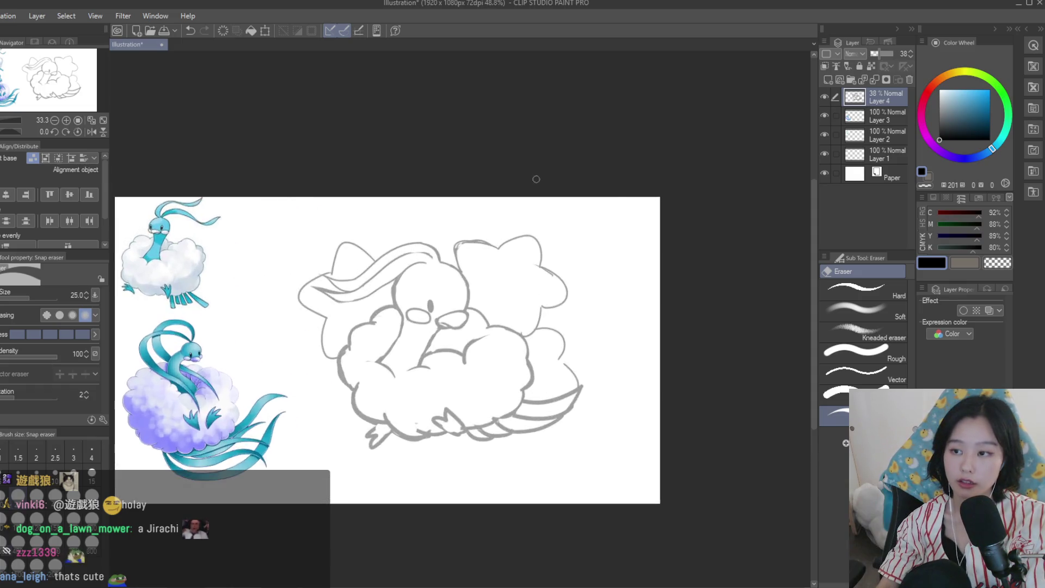
scroll(436, 254, up, 1)
key(p)
scroll(557, 316, down, 2)
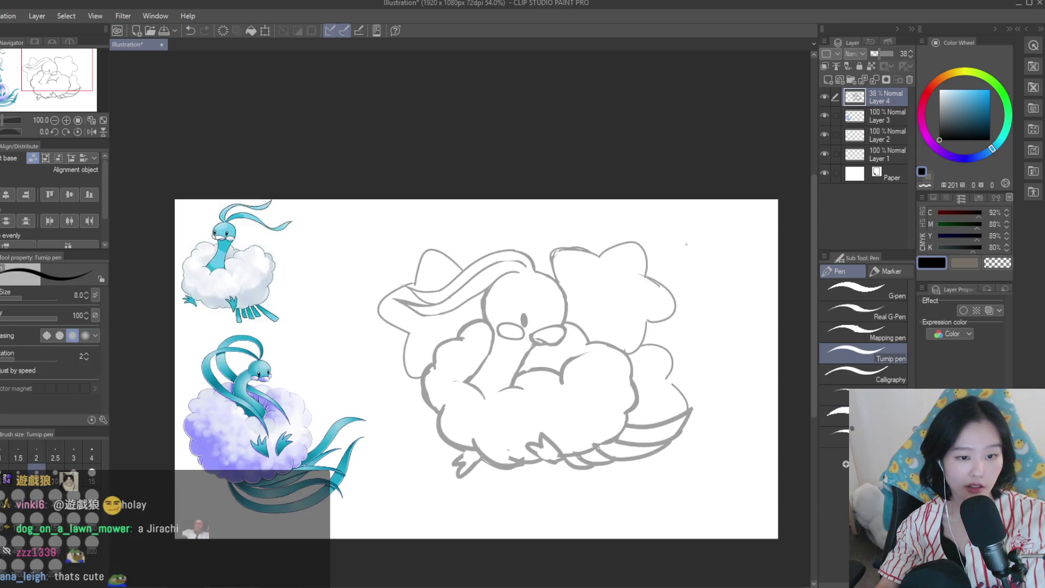
Mirror the canvas to check the drawing, then flip it back to normal
scroll(556, 317, up, 2)
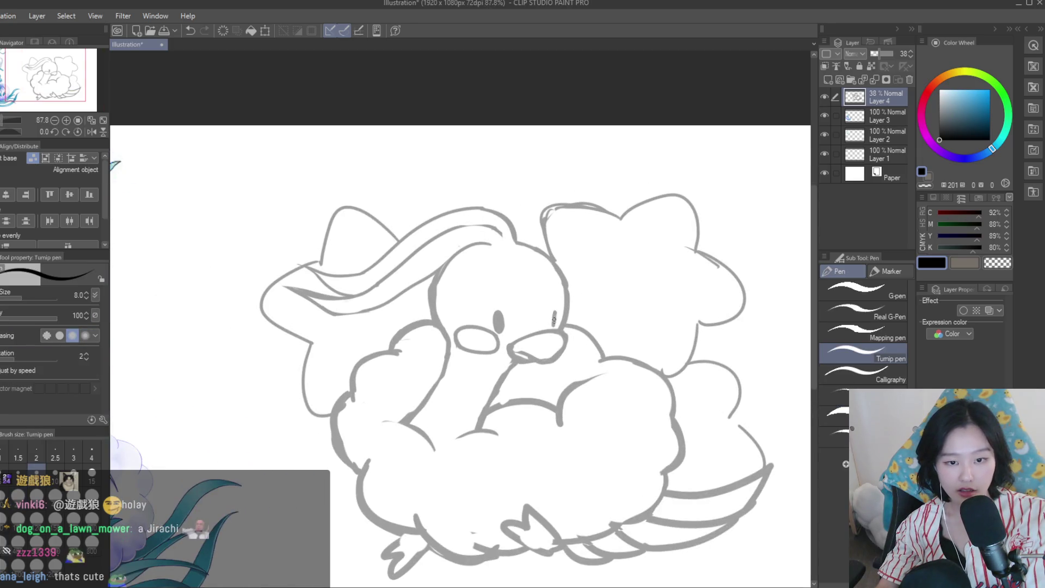
scroll(557, 309, down, 1)
scroll(557, 310, down, 3)
scroll(534, 299, up, 1)
scroll(526, 296, up, 3)
scroll(526, 296, up, 3)
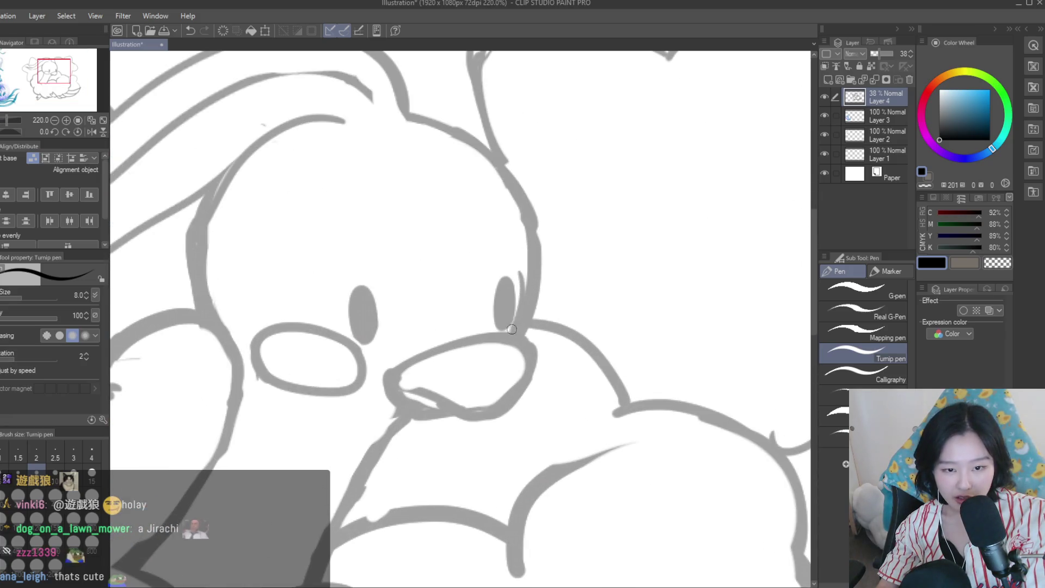
scroll(605, 258, down, 3)
key(ctrl+z)
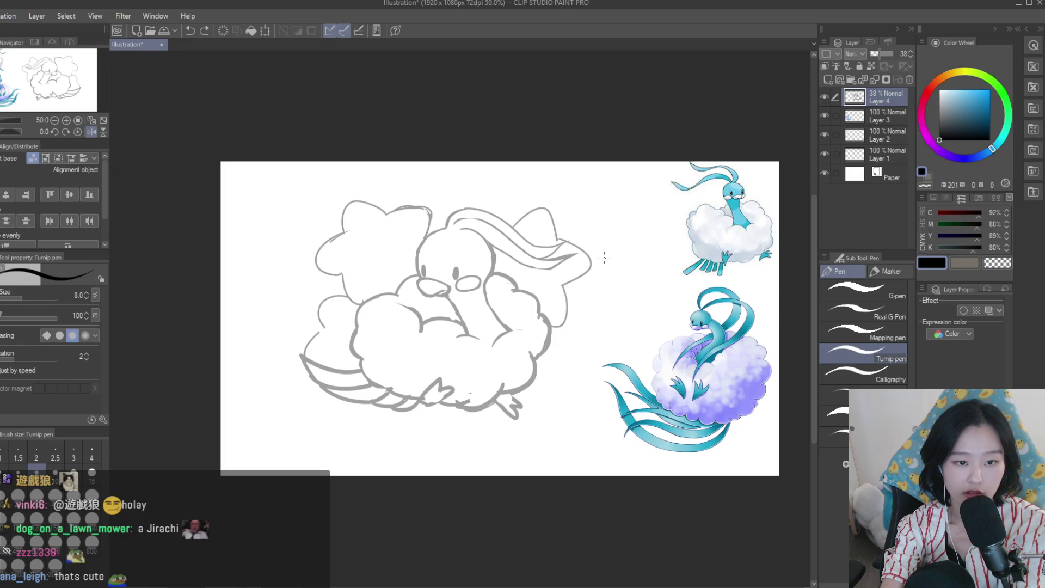
key(h)
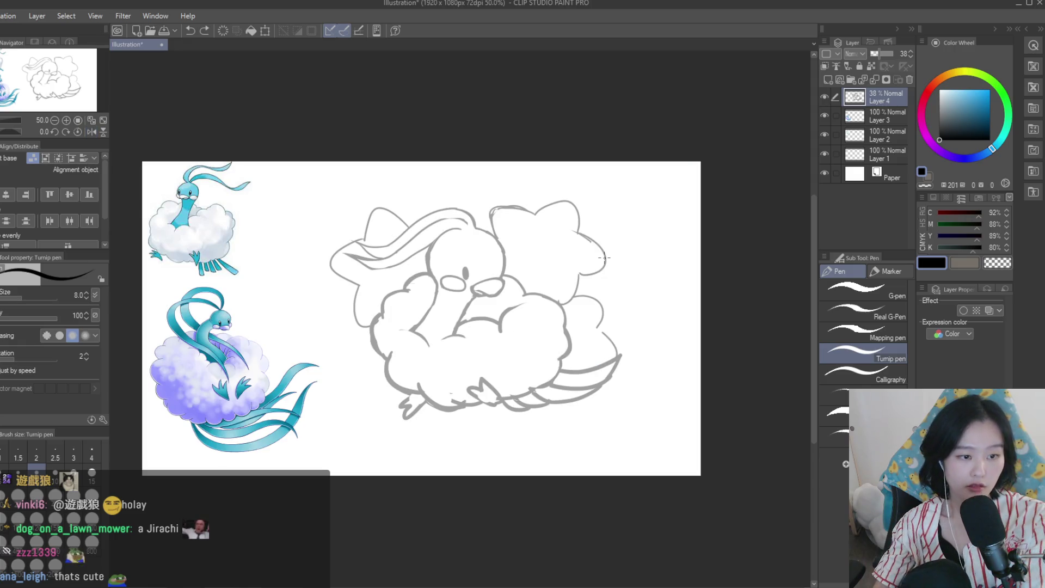
scroll(563, 313, up, 6)
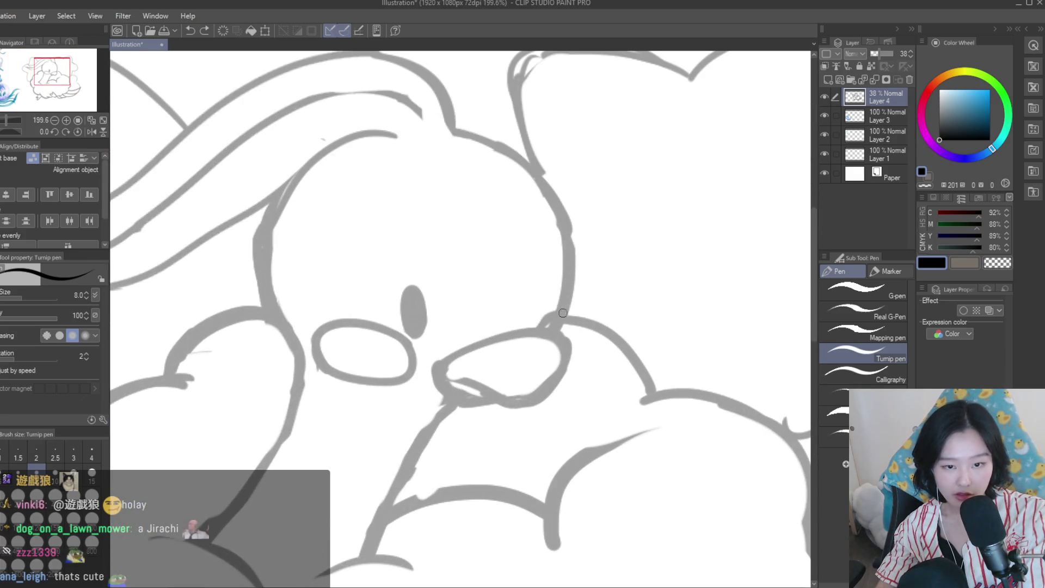
Erase a bit of the line where the head meets the beak
key(e)
click(558, 327)
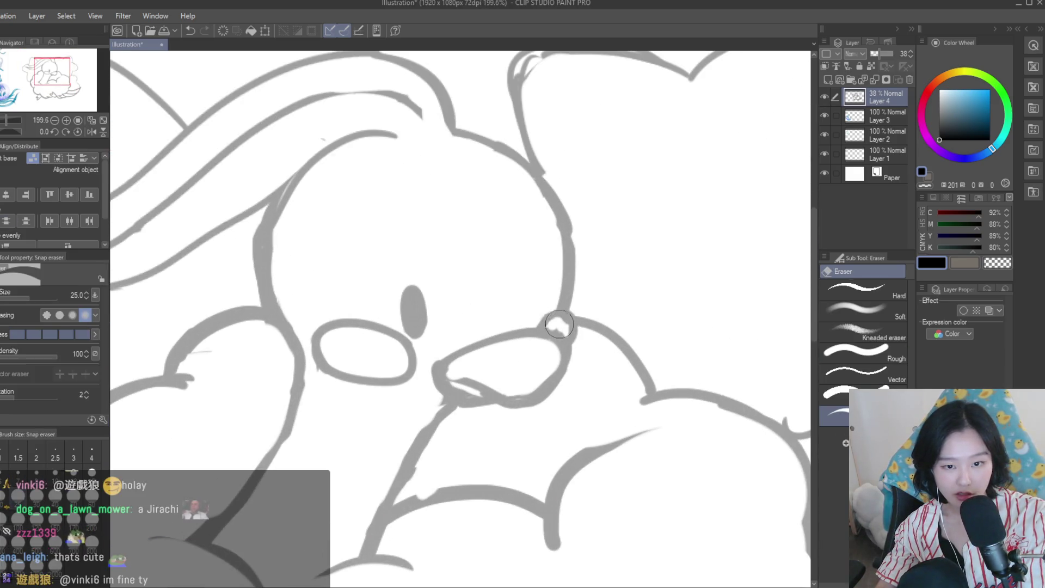
scroll(567, 333, down, 5)
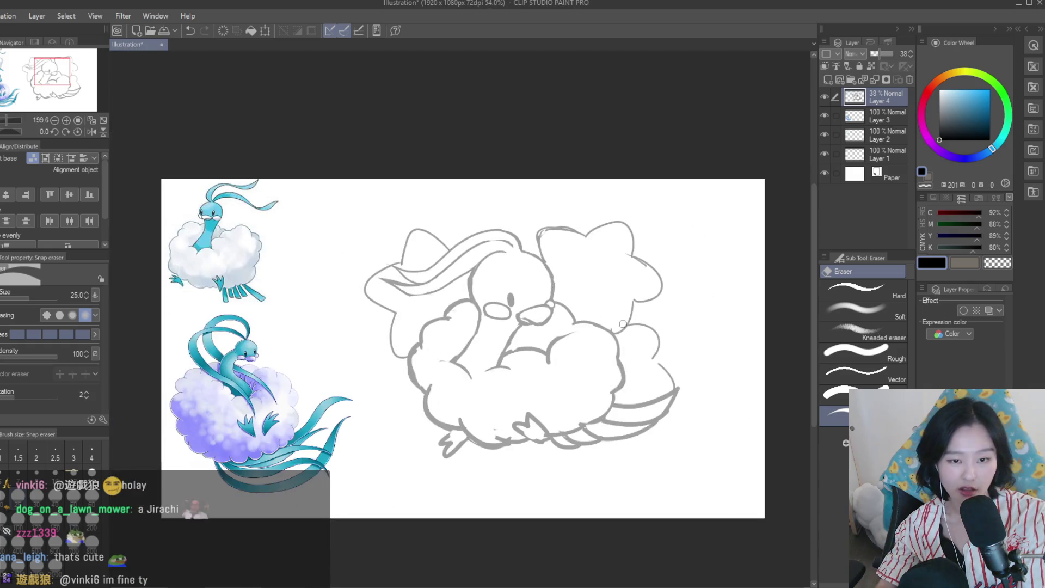
scroll(341, 231, up, 1)
key(p)
scroll(525, 286, up, 2)
scroll(526, 285, up, 2)
Redraw the Altaria's eye as a single vertical stroke with the Turnip pen
drag(526, 271, 523, 296)
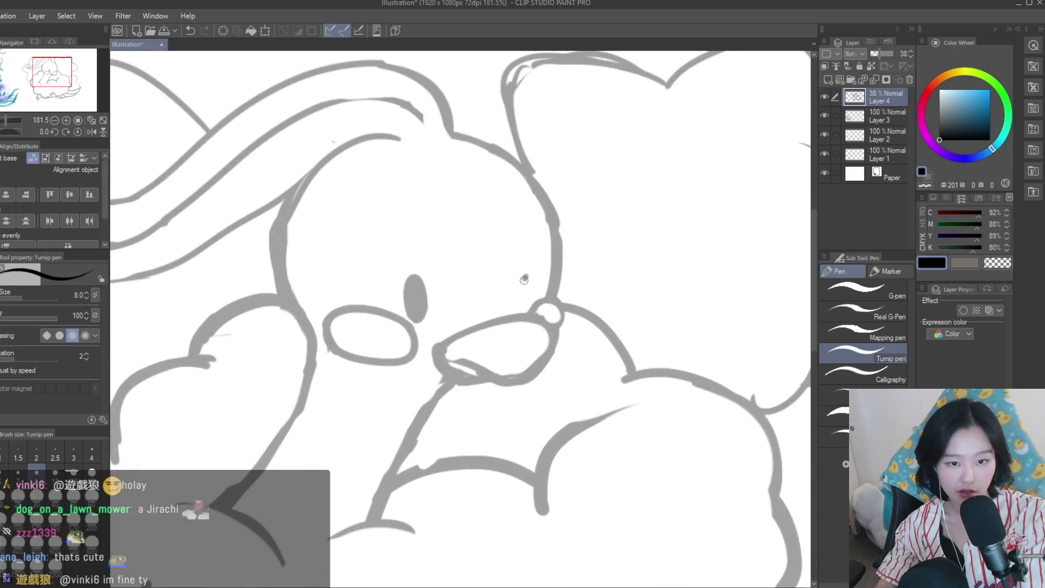
scroll(519, 289, down, 4)
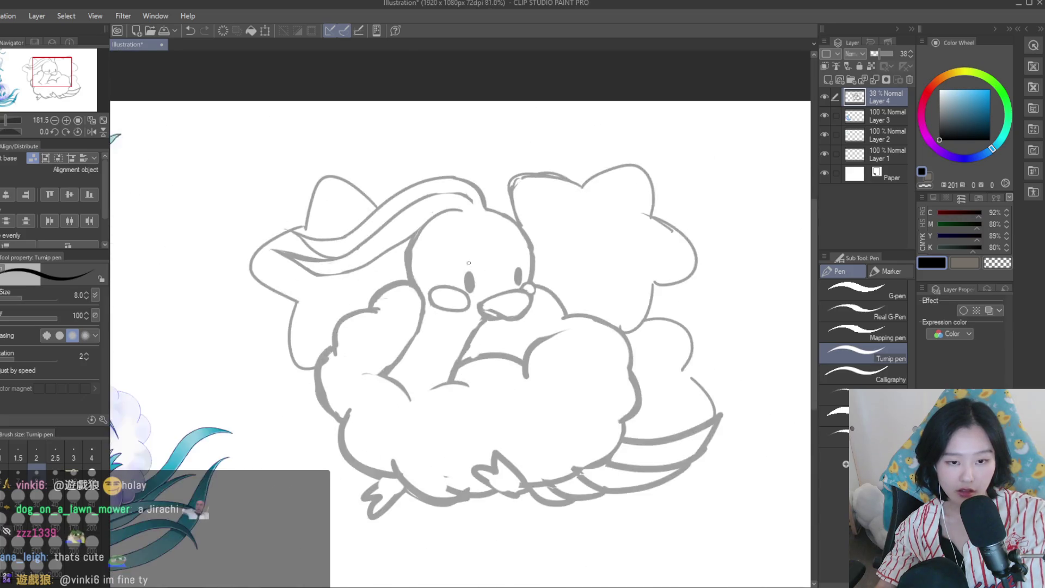
scroll(507, 305, down, 3)
scroll(506, 305, up, 3)
key(e)
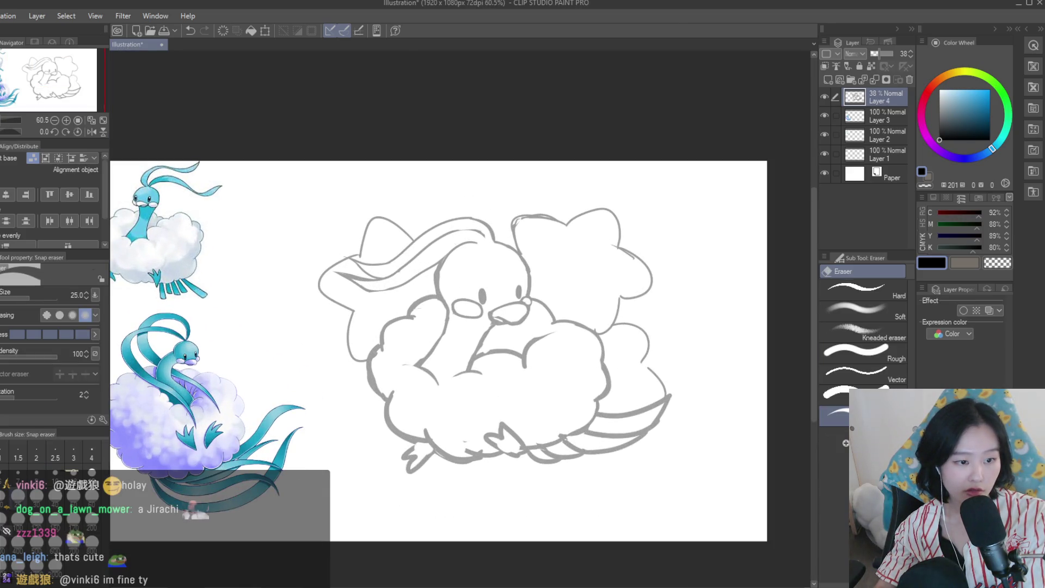
scroll(462, 284, up, 3)
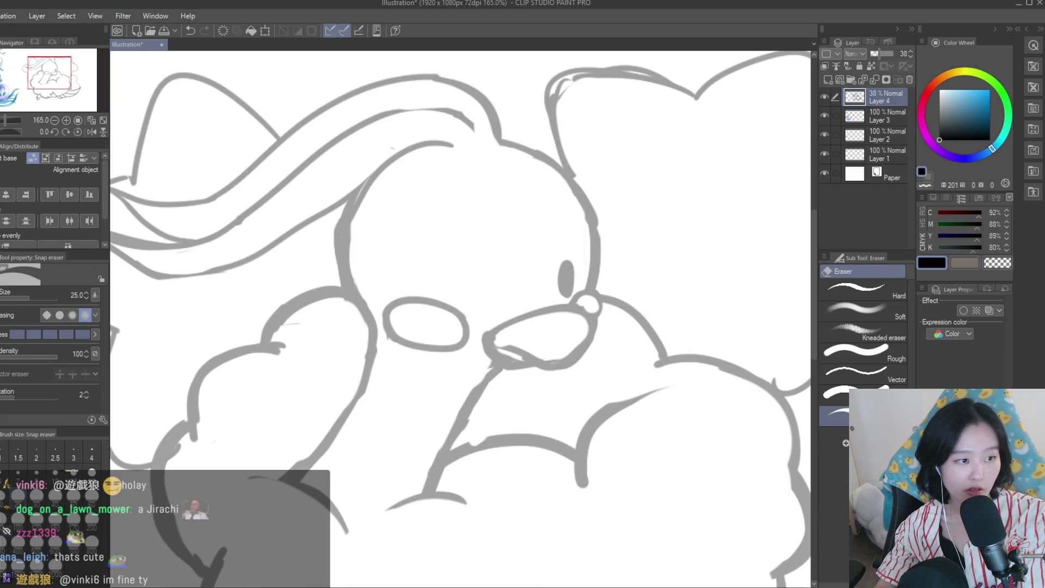
key(p)
drag(456, 269, 464, 301)
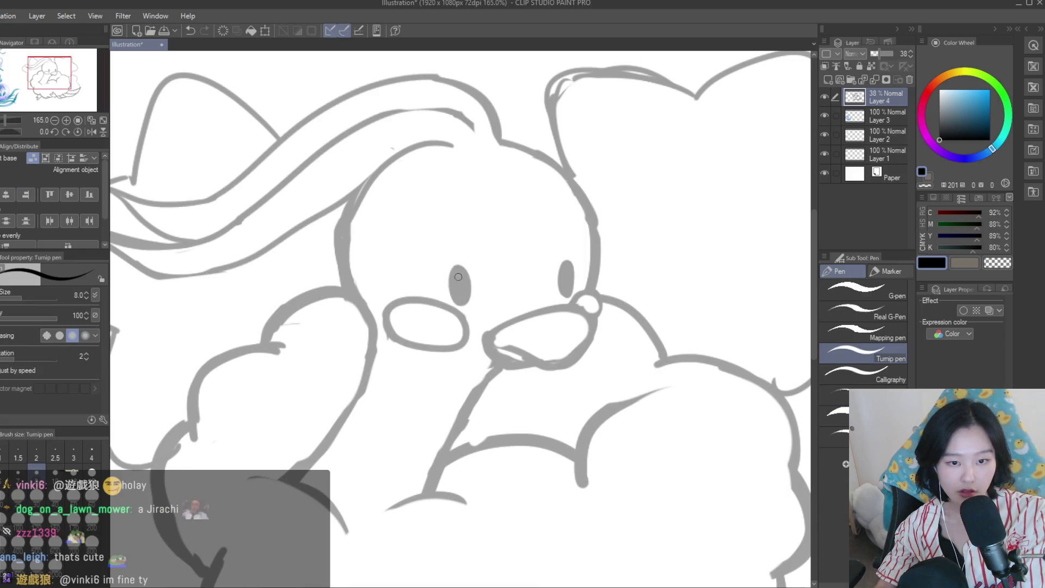
Mirror the view to check the face proportions
scroll(458, 277, down, 4)
key(h)
key(h)
scroll(601, 258, up, 3)
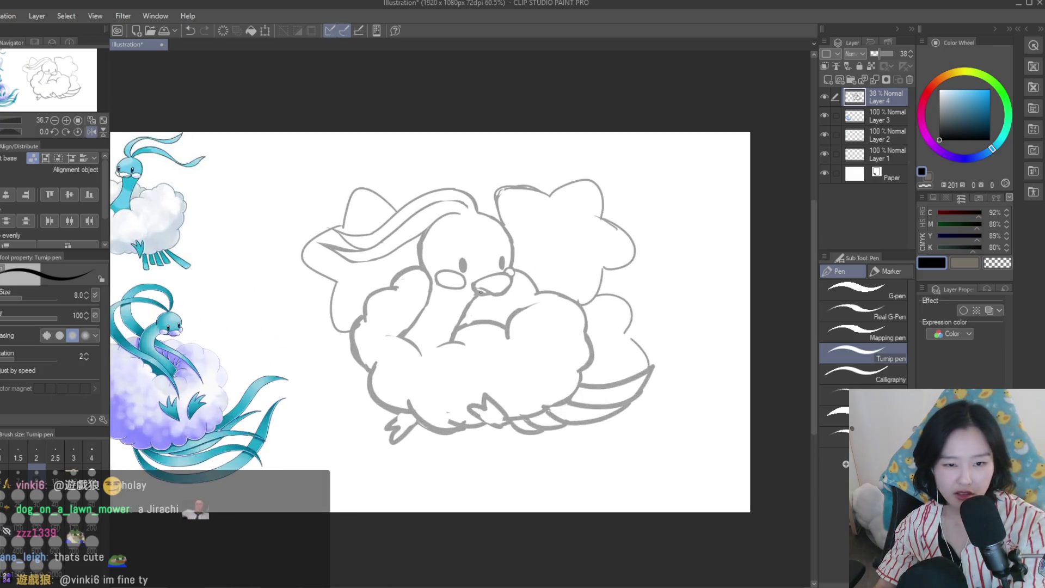
scroll(628, 316, down, 1)
scroll(628, 316, up, 2)
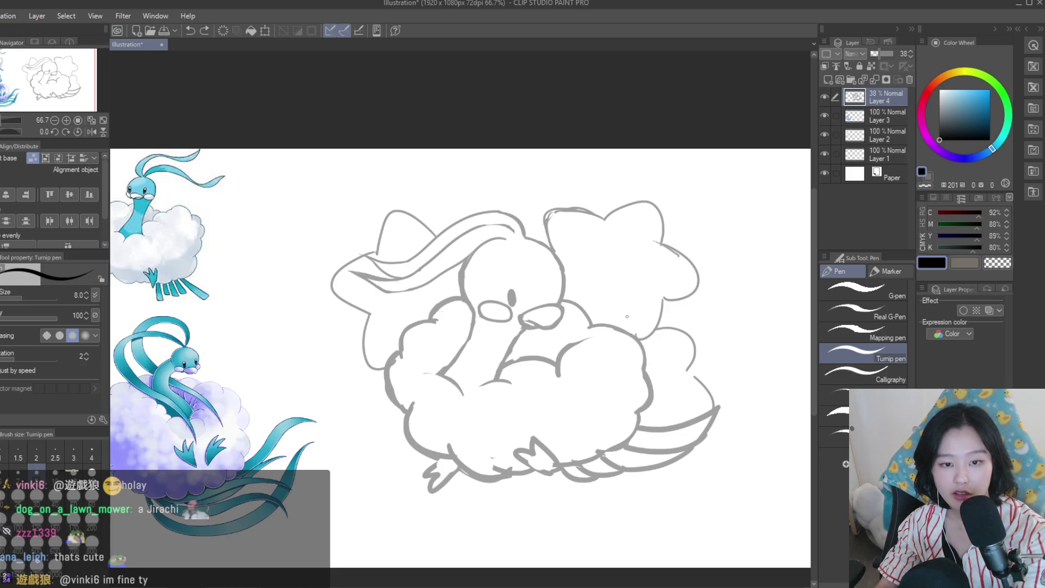
scroll(531, 267, up, 1)
scroll(531, 267, up, 1)
scroll(597, 374, down, 2)
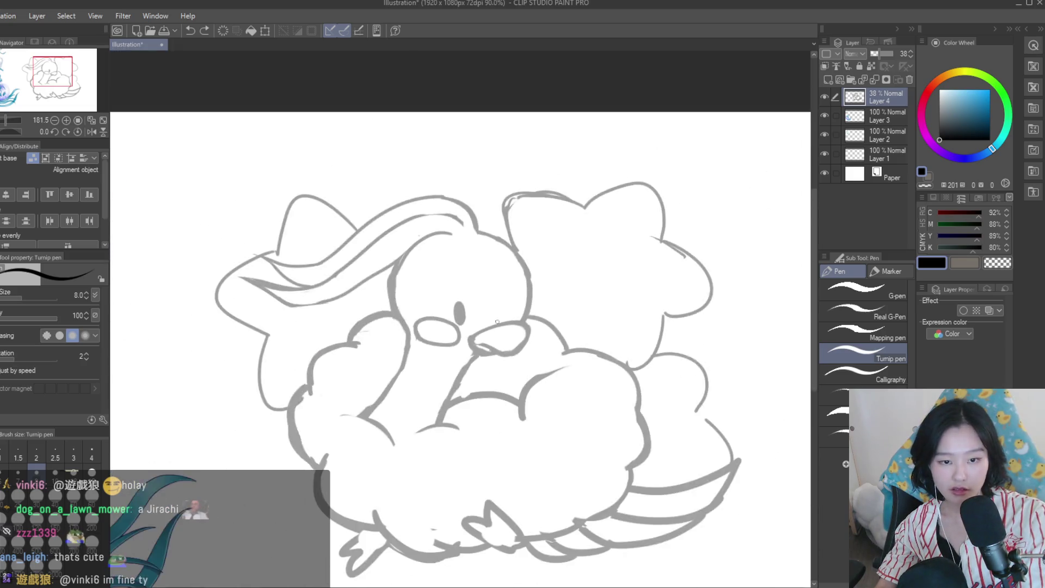
scroll(597, 374, down, 2)
scroll(498, 335, up, 1)
scroll(498, 335, up, 1)
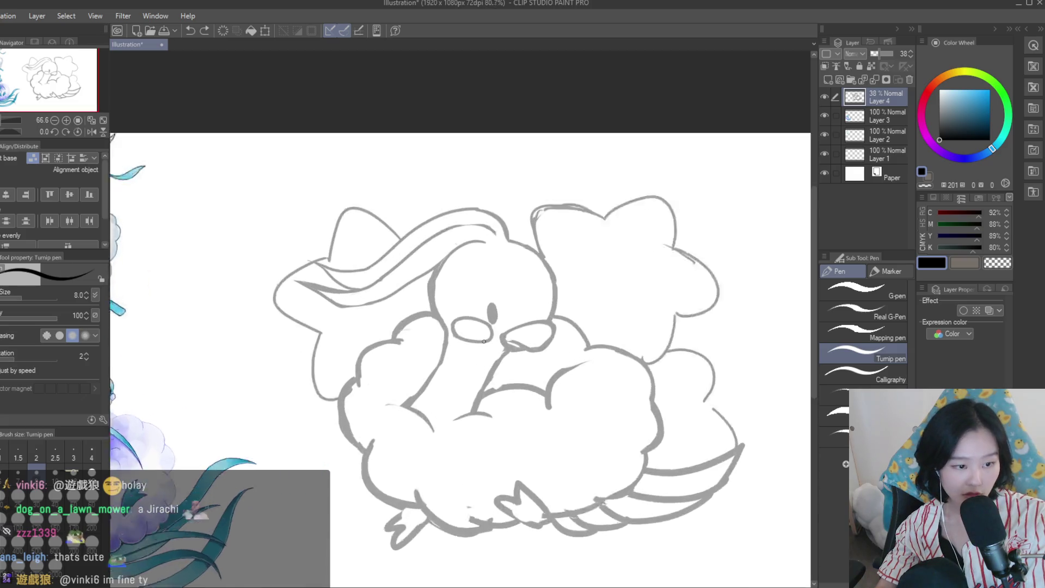
scroll(498, 335, up, 2)
scroll(498, 335, down, 4)
scroll(511, 325, up, 1)
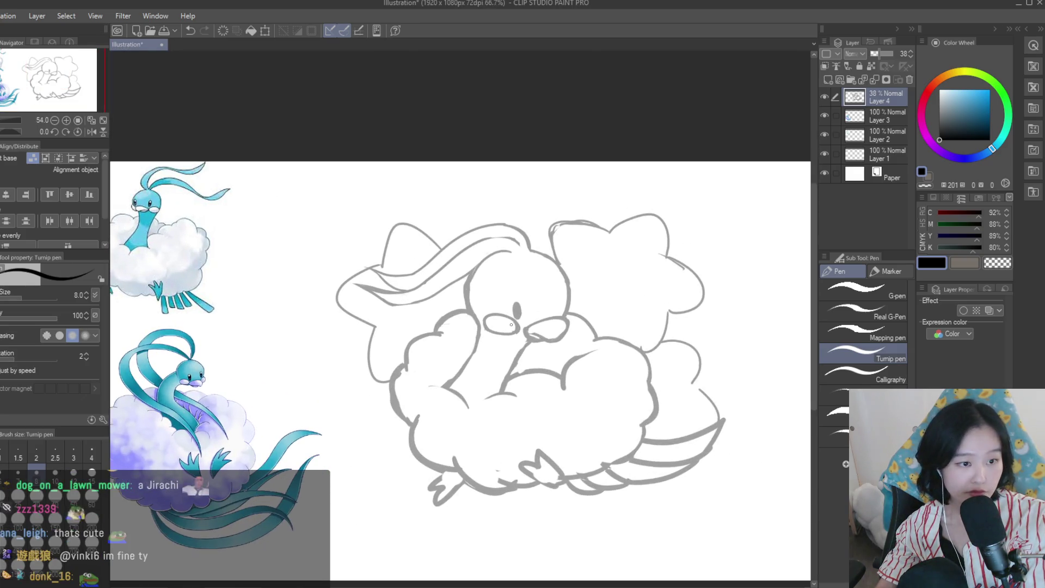
Lasso the face oval, nudge it slightly with the Move tool, and deselect
key(m)
scroll(484, 315, up, 3)
drag(482, 298, 597, 352)
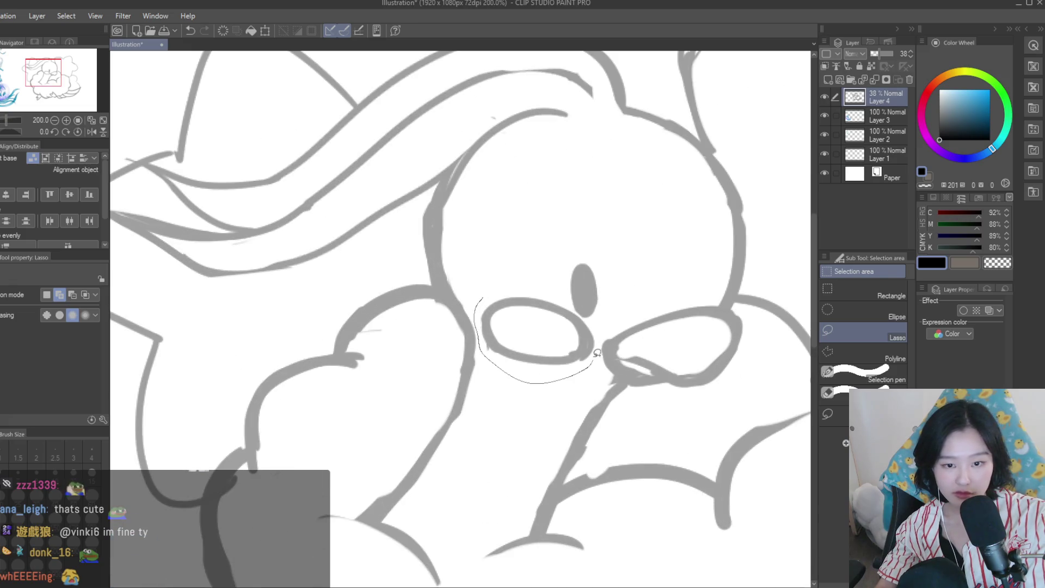
drag(585, 315, 482, 305)
scroll(533, 321, down, 3)
key(v)
scroll(529, 279, down, 1)
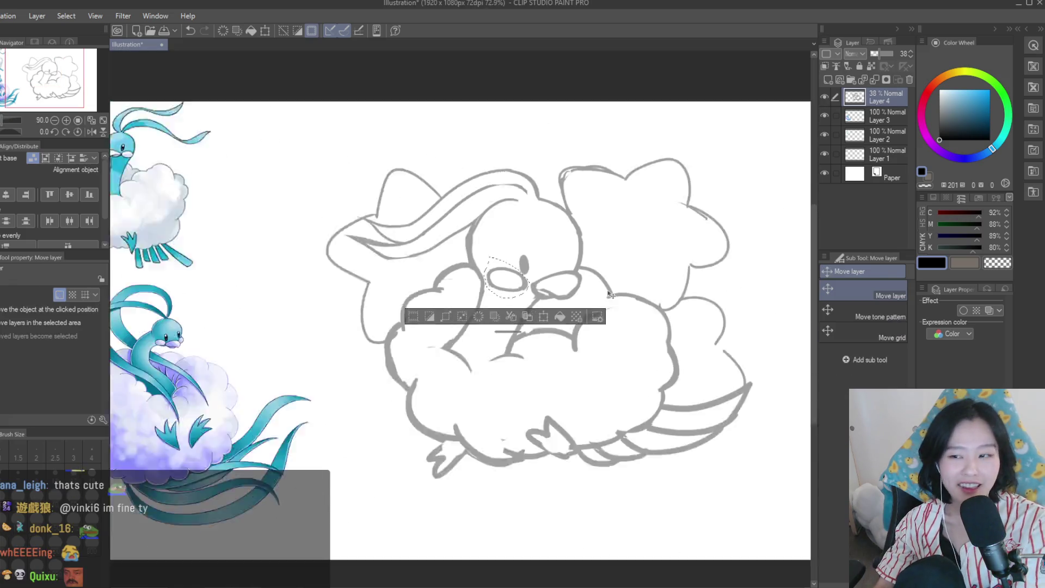
scroll(544, 297, up, 4)
drag(536, 277, 538, 275)
key(ctrl+d)
Mirror the view horizontally to check the face placement
scroll(537, 275, down, 3)
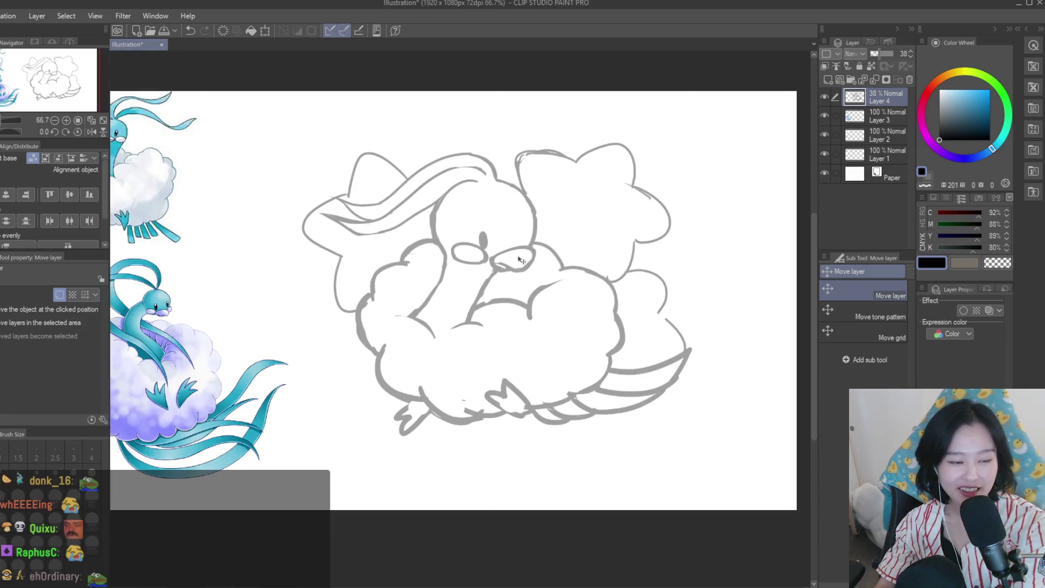
scroll(640, 248, down, 1)
key(h)
scroll(444, 243, up, 3)
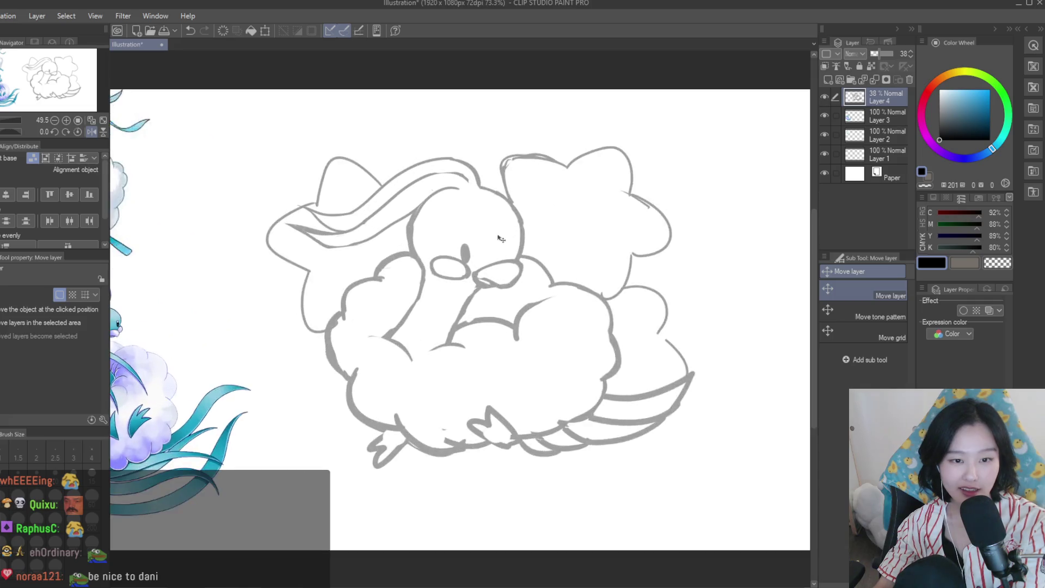
scroll(444, 242, up, 2)
key(e)
scroll(447, 243, up, 1)
Lasso the oval on the left side of the face for moving
key(m)
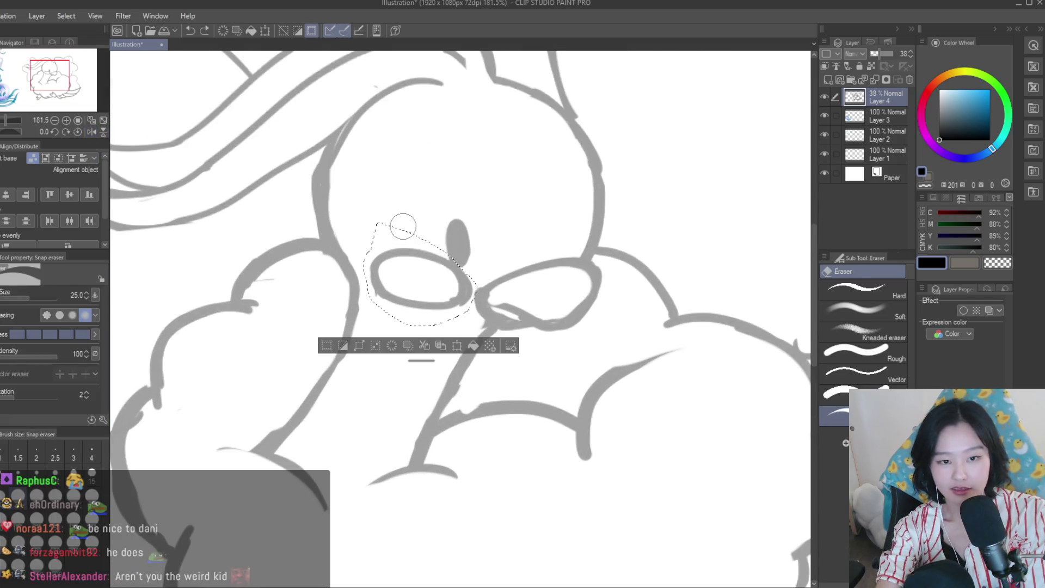
drag(372, 223, 366, 245)
key(k)
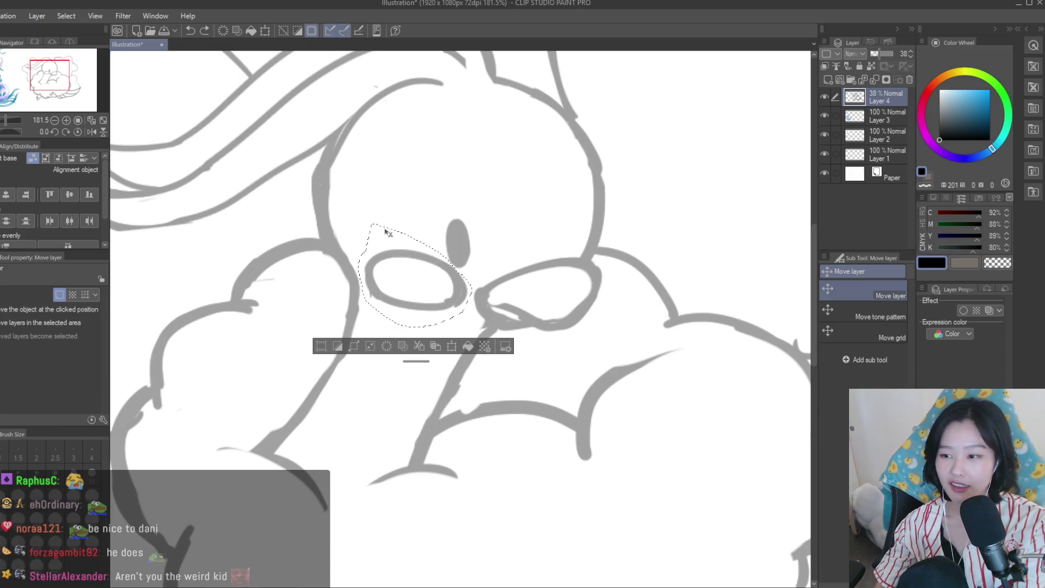
scroll(560, 248, down, 2)
scroll(561, 248, down, 3)
scroll(561, 248, up, 1)
scroll(561, 247, up, 2)
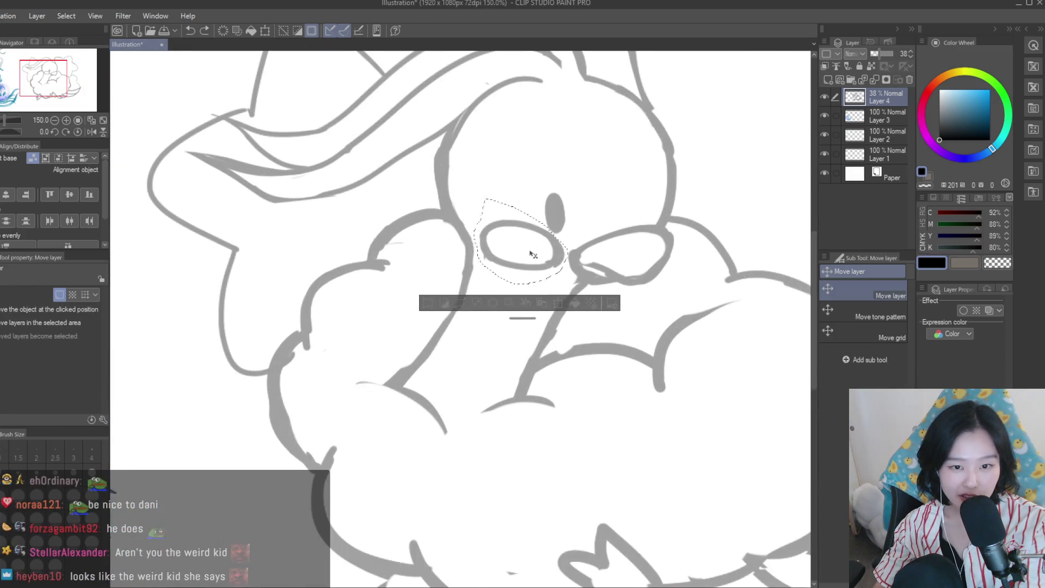
key(m)
Lasso the eye, nudge it slightly down and left, and deselect
key(ctrl+d)
scroll(566, 251, up, 1)
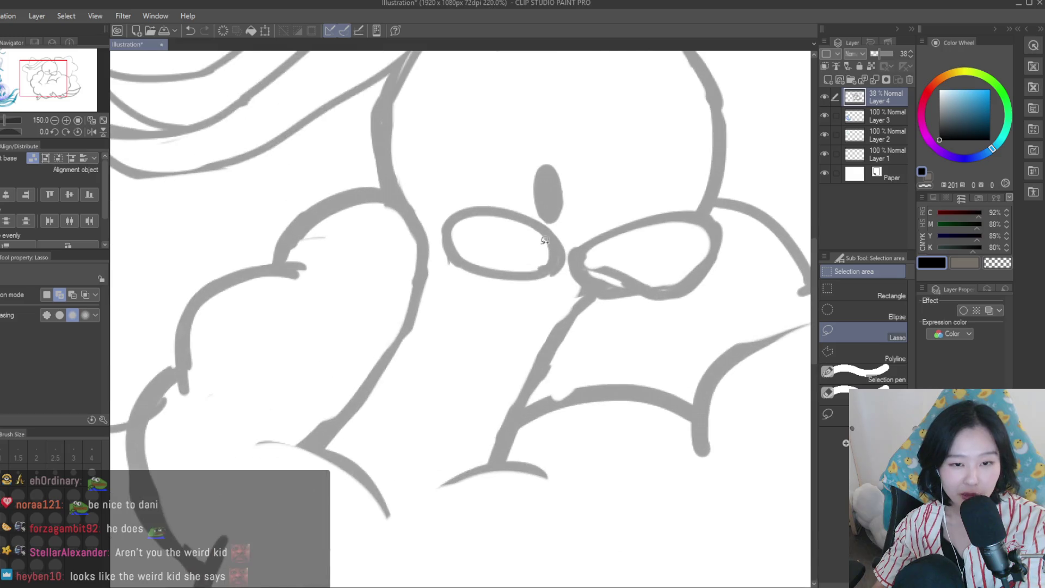
drag(587, 221, 460, 166)
key(k)
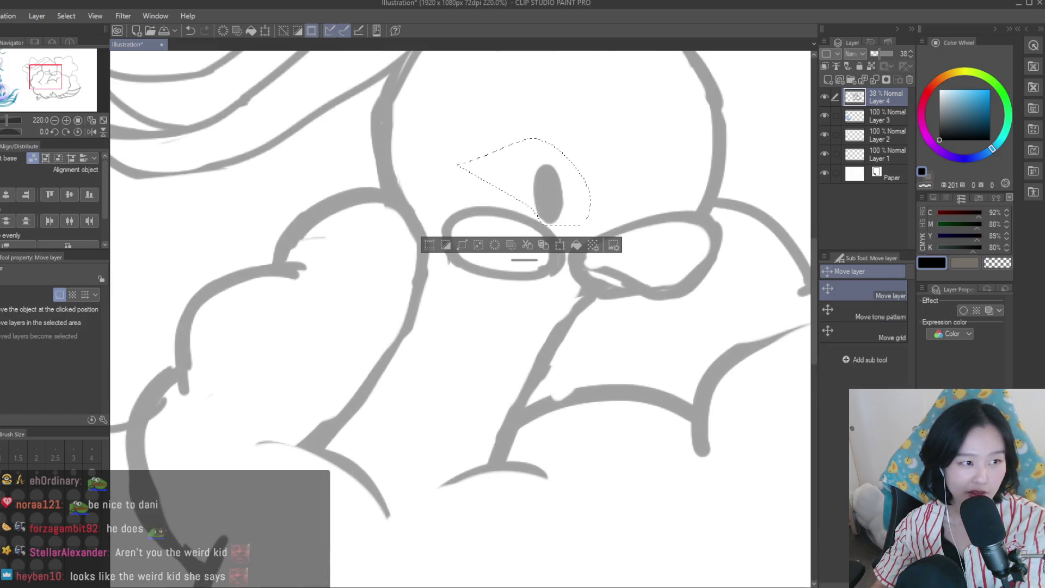
scroll(571, 261, down, 2)
scroll(605, 225, down, 1)
scroll(599, 226, up, 1)
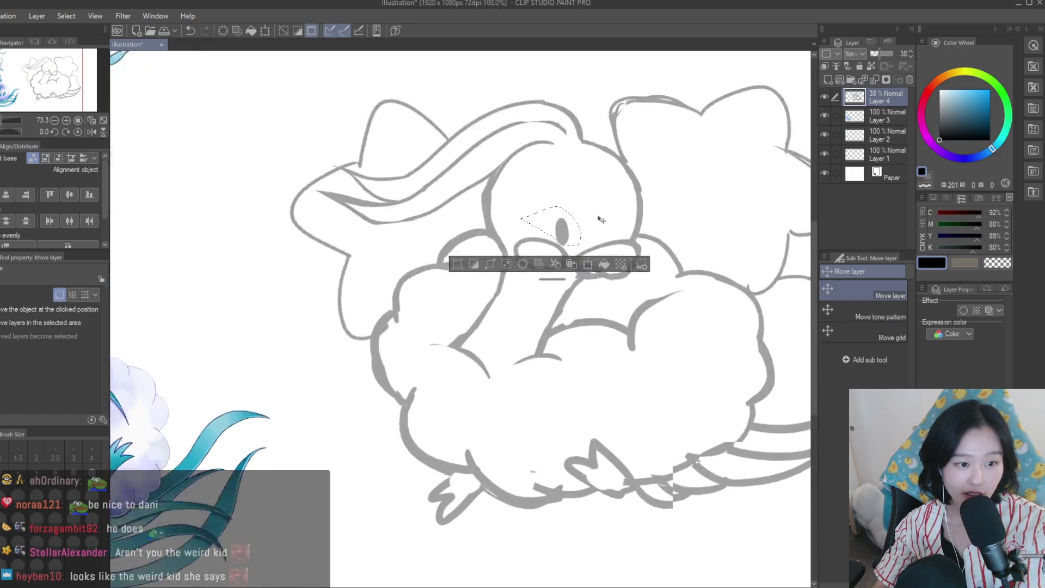
scroll(547, 240, up, 3)
drag(545, 241, 541, 244)
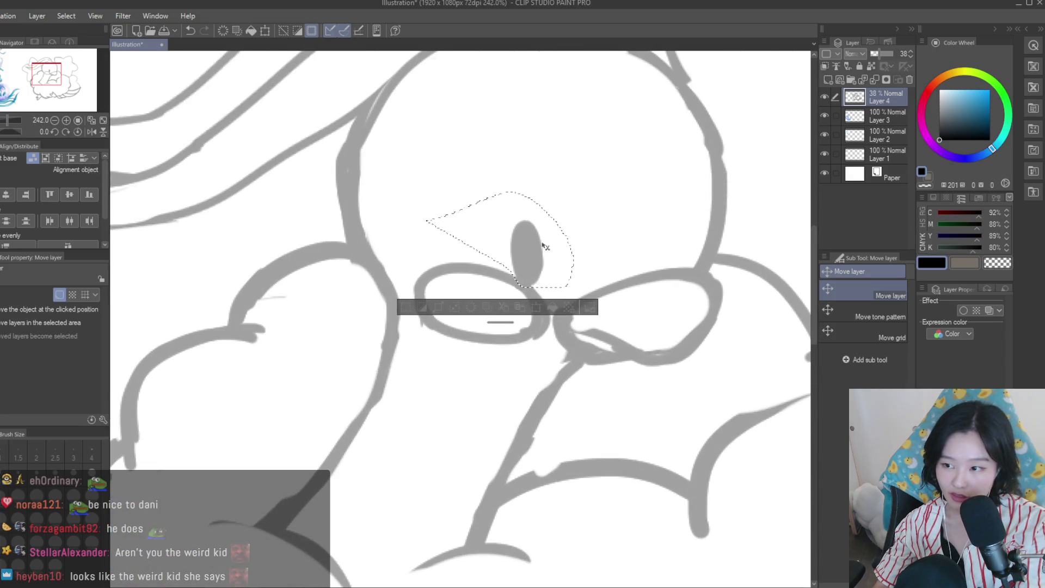
key(ctrl+d)
scroll(555, 262, down, 4)
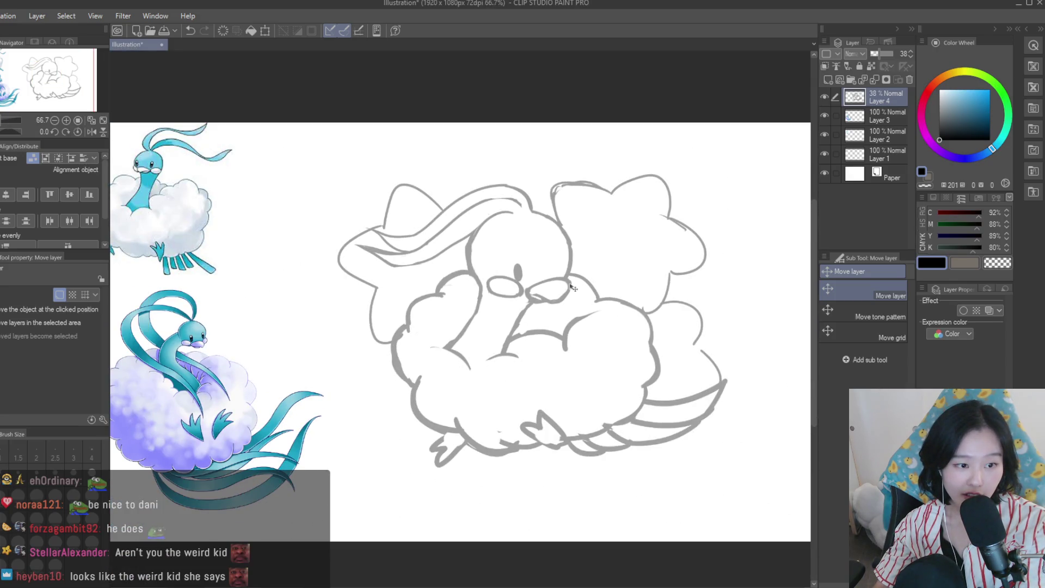
scroll(545, 283, up, 1)
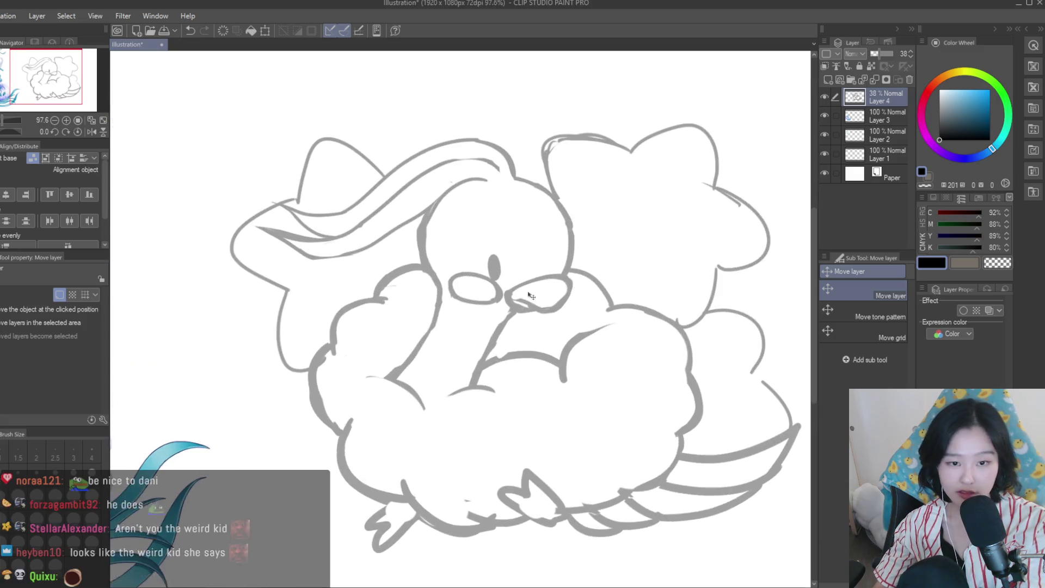
scroll(536, 289, up, 3)
key(ctrl+z)
key(ctrl+d)
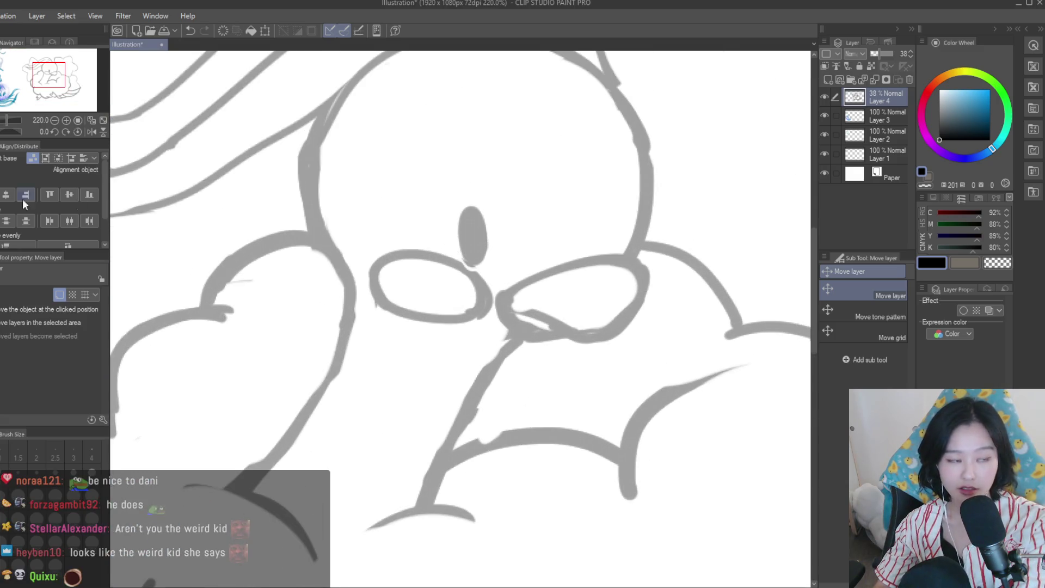
key(p)
scroll(479, 282, up, 3)
scroll(479, 282, down, 3)
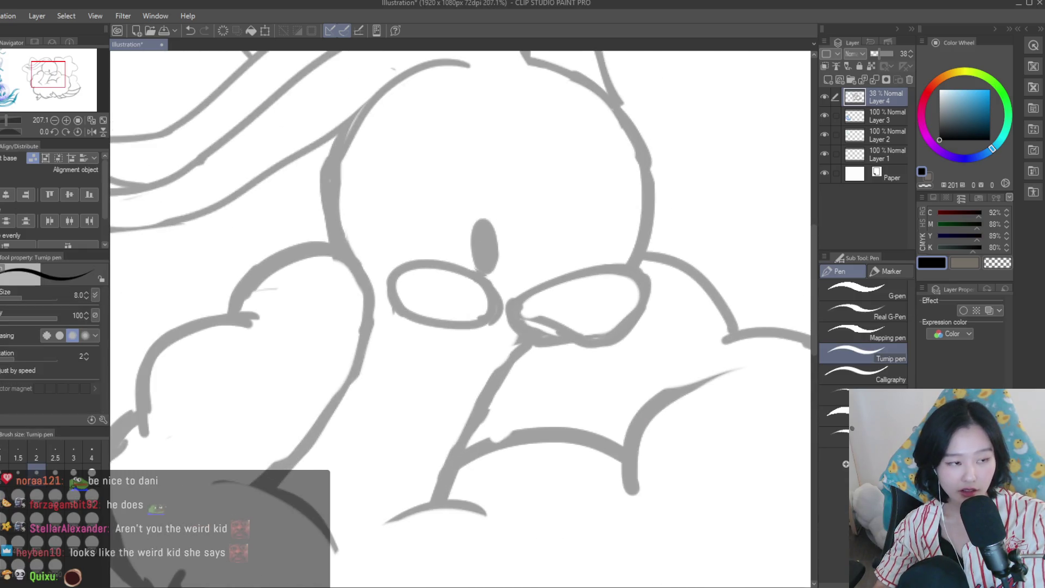
key(e)
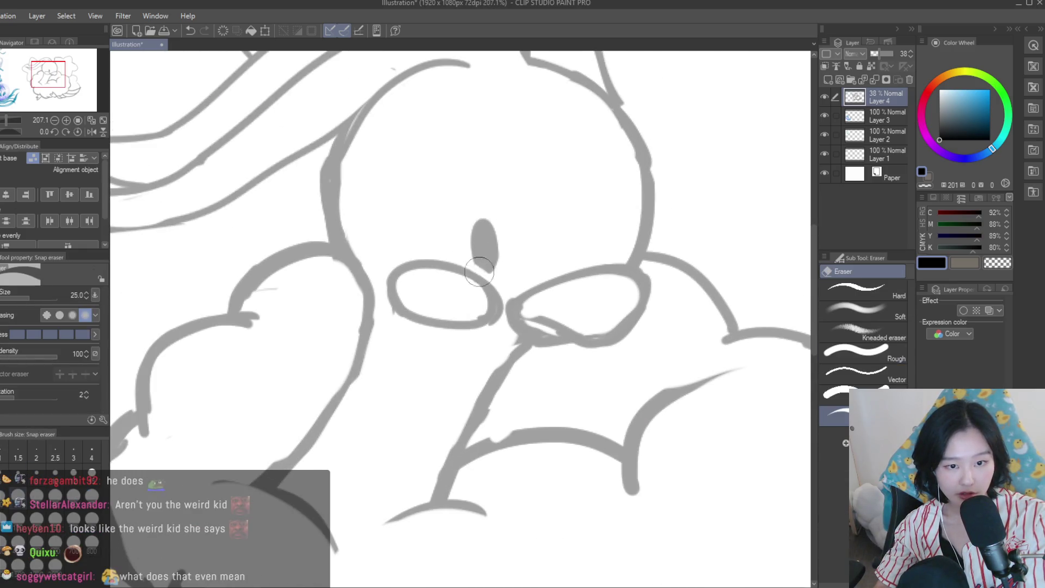
scroll(502, 270, down, 2)
scroll(502, 270, down, 2)
scroll(501, 270, up, 2)
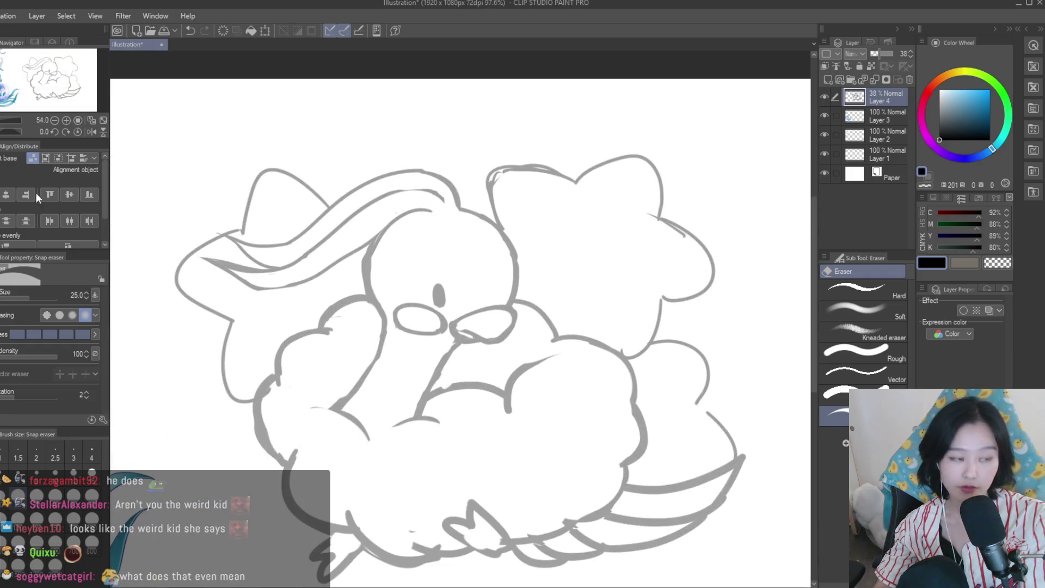
key(p)
scroll(460, 326, down, 2)
scroll(460, 327, up, 3)
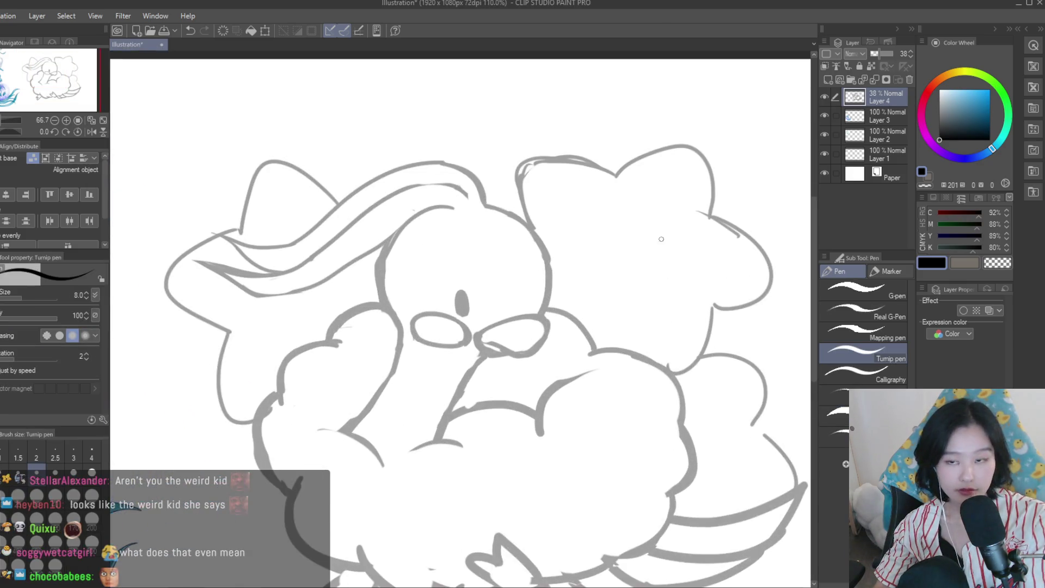
click(947, 89)
click(939, 88)
scroll(463, 303, up, 3)
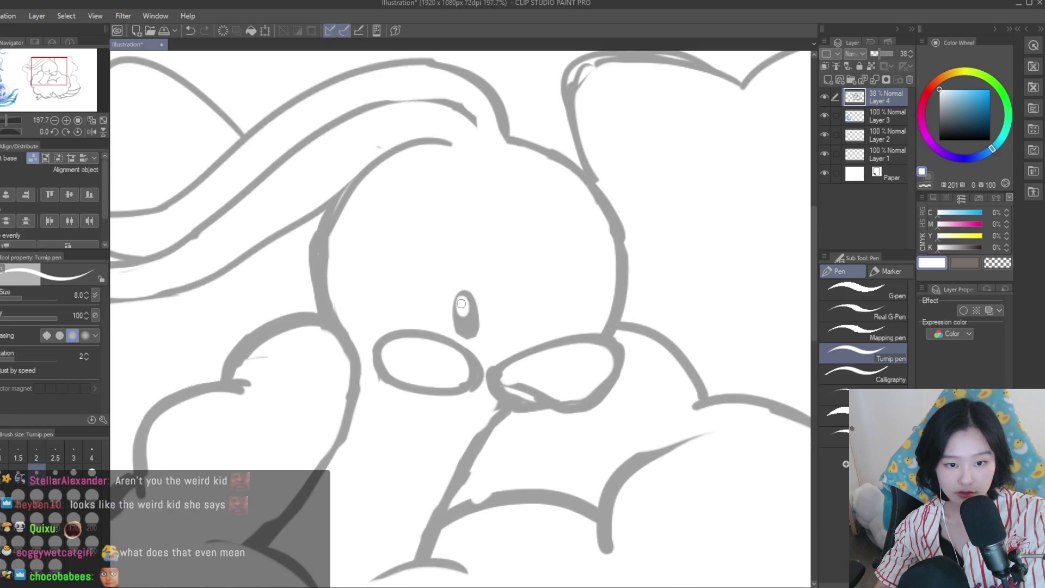
scroll(461, 303, down, 4)
scroll(462, 303, up, 1)
click(939, 140)
key(h)
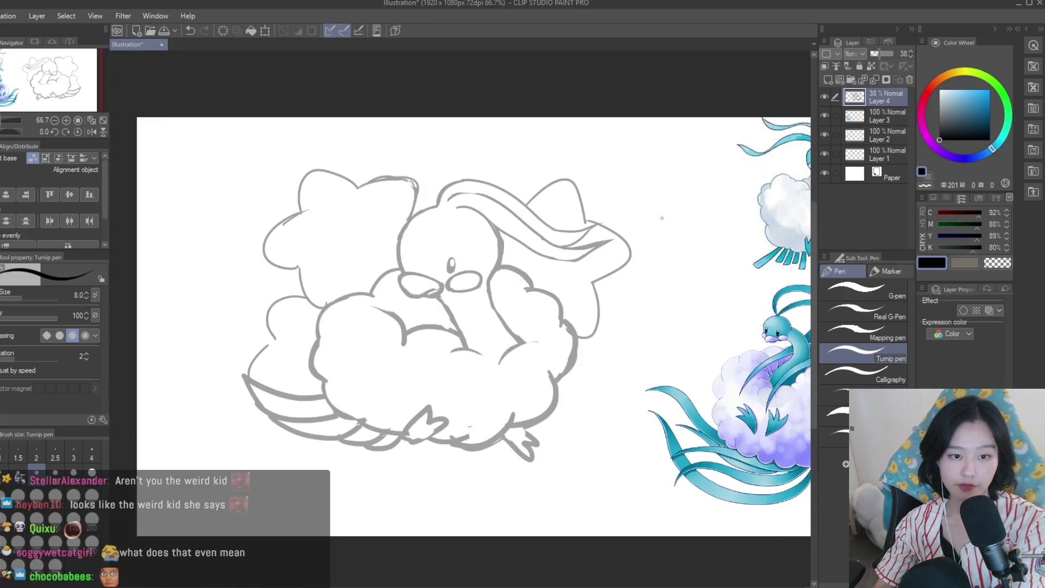
key(h)
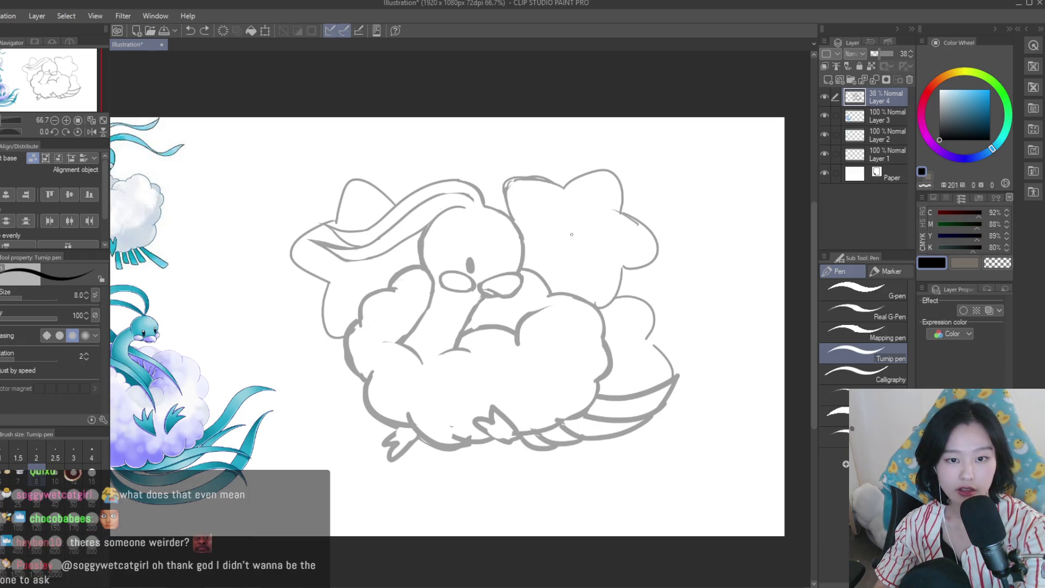
scroll(572, 234, down, 3)
scroll(629, 253, up, 1)
scroll(629, 252, up, 1)
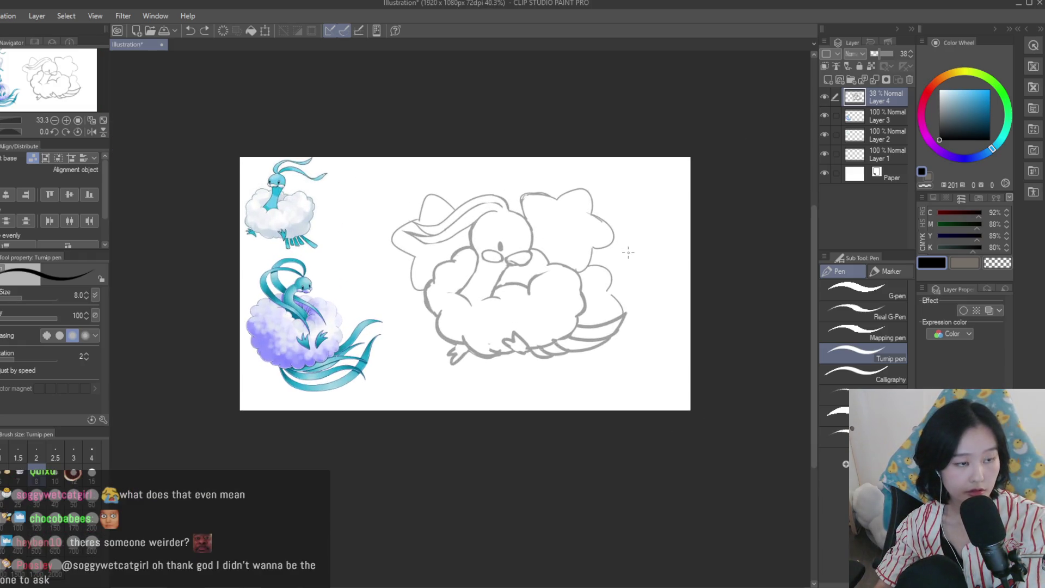
scroll(627, 252, up, 1)
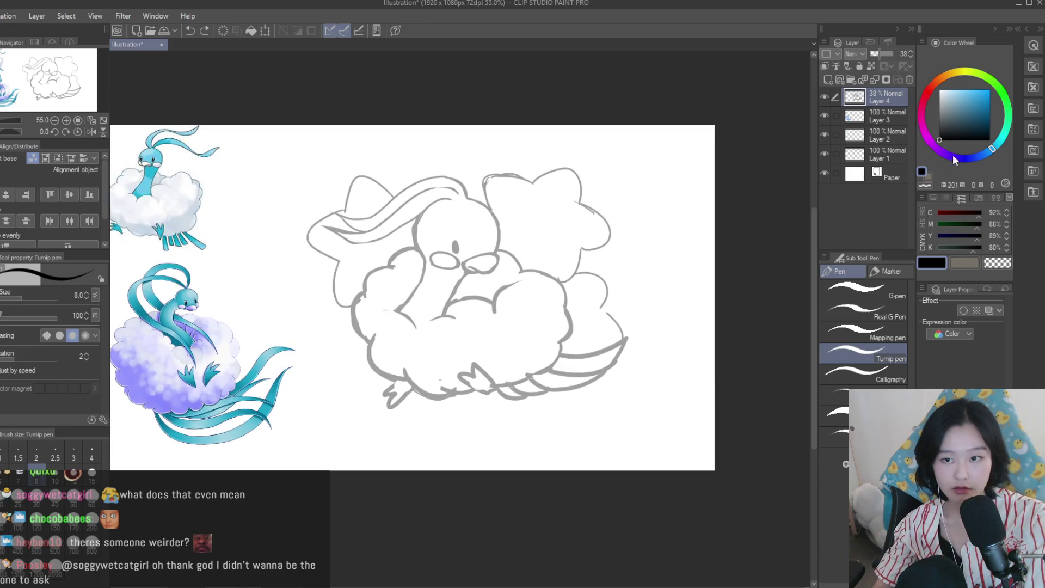
scroll(498, 185, up, 3)
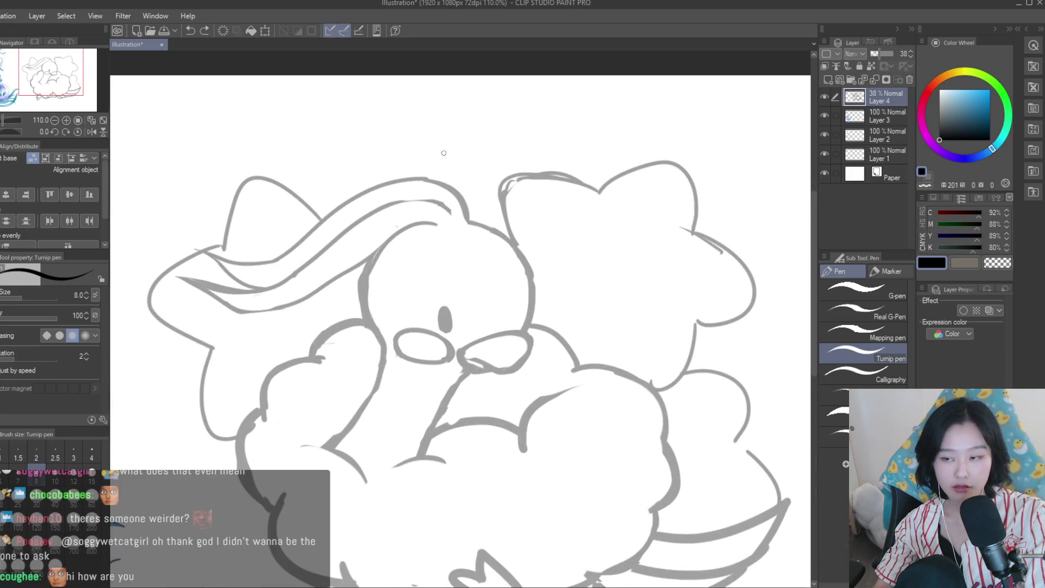
Redraw the rounded loop above the head larger and further right with the Turnip pen
key(ctrl+z)
drag(468, 158, 374, 173)
key(ctrl+z)
key(ctrl+z)
key(ctrl+z)
drag(469, 172, 370, 185)
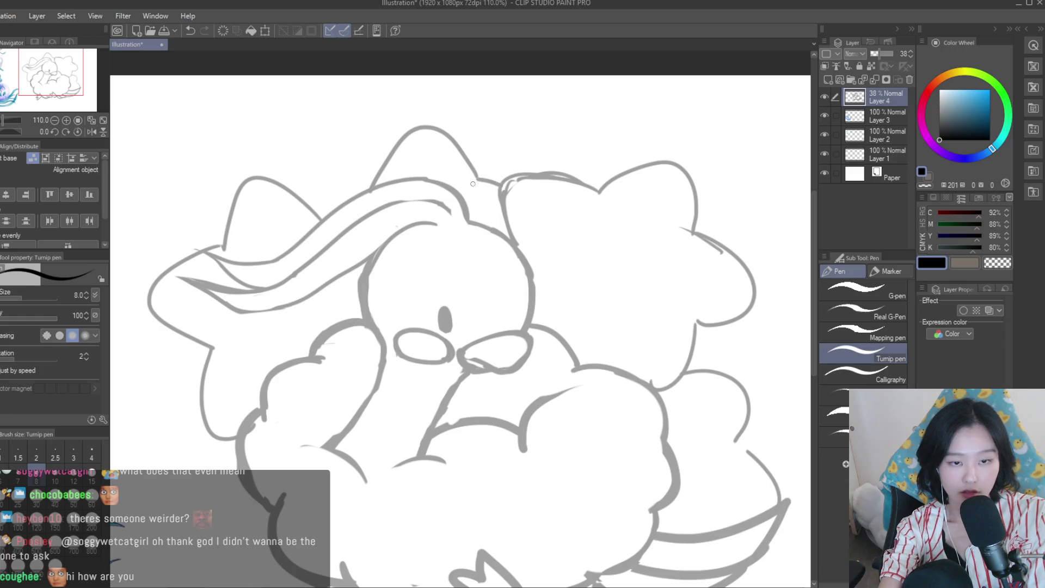
scroll(369, 189, down, 3)
scroll(413, 198, up, 3)
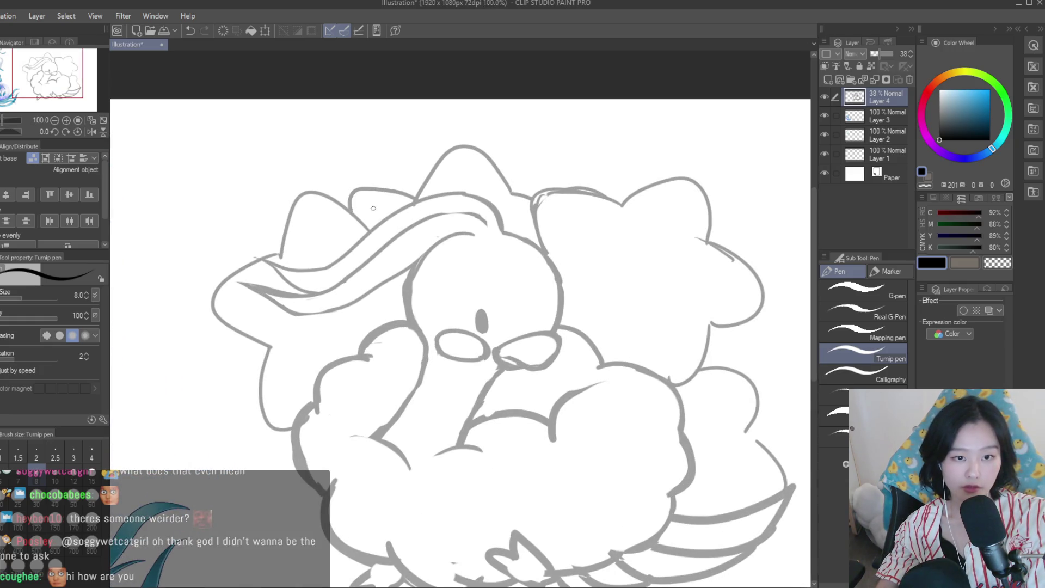
scroll(581, 303, down, 4)
scroll(580, 317, up, 1)
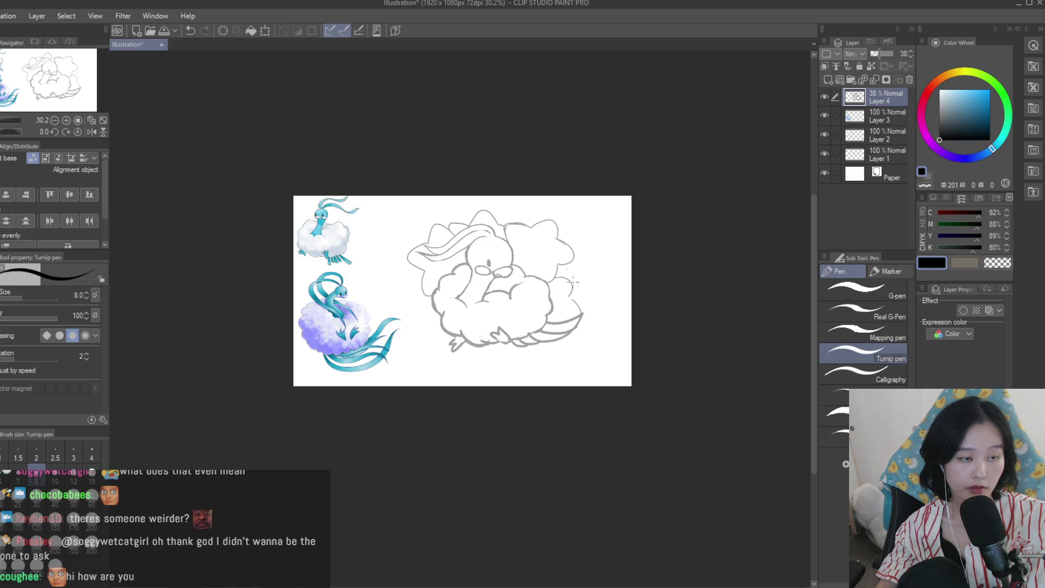
scroll(558, 256, up, 1)
scroll(558, 256, up, 3)
scroll(629, 350, down, 3)
scroll(629, 350, down, 2)
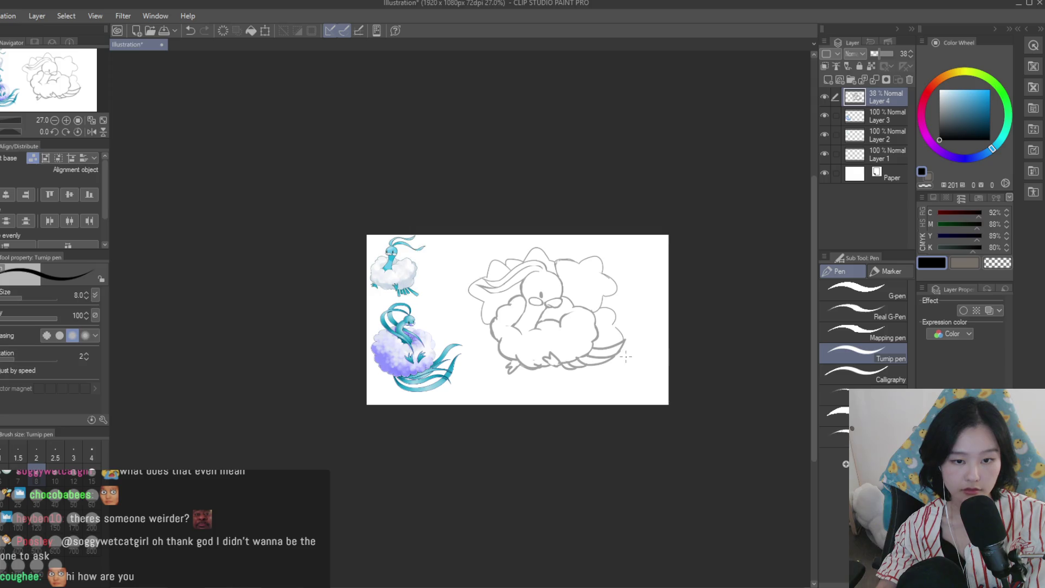
scroll(627, 357, up, 1)
scroll(566, 237, up, 2)
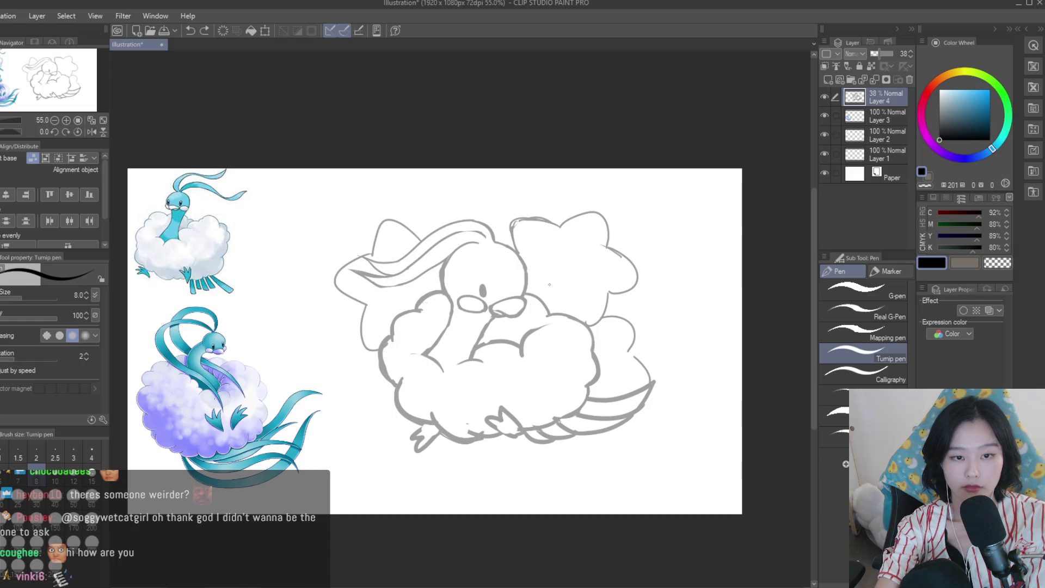
Begin a freehand lasso selection around the upper-right wing
key(m)
scroll(506, 241, up, 2)
drag(504, 241, 586, 303)
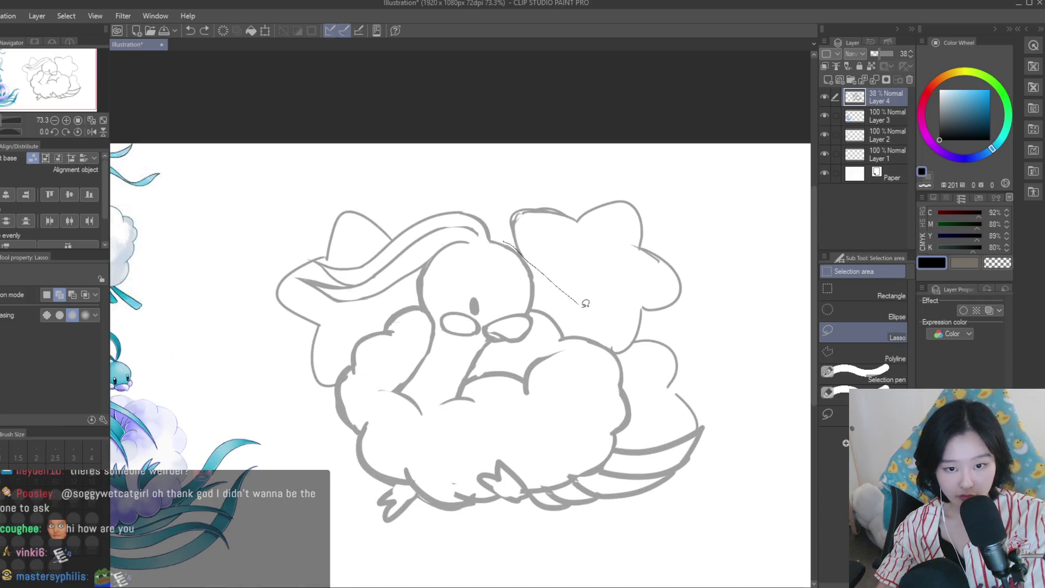
Erase the old upper-right wing lines and clear the selection
drag(757, 293, 479, 163)
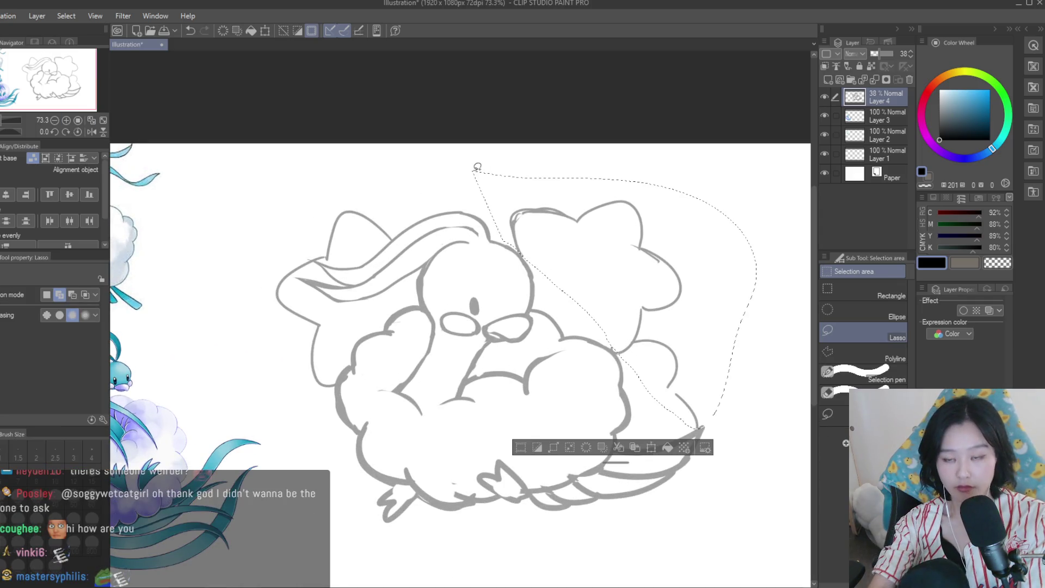
key(Delete)
key(ctrl+d)
Sketch the bow-like loops and an arch above the head, retrying strokes until they fit
key(p)
scroll(545, 245, down, 2)
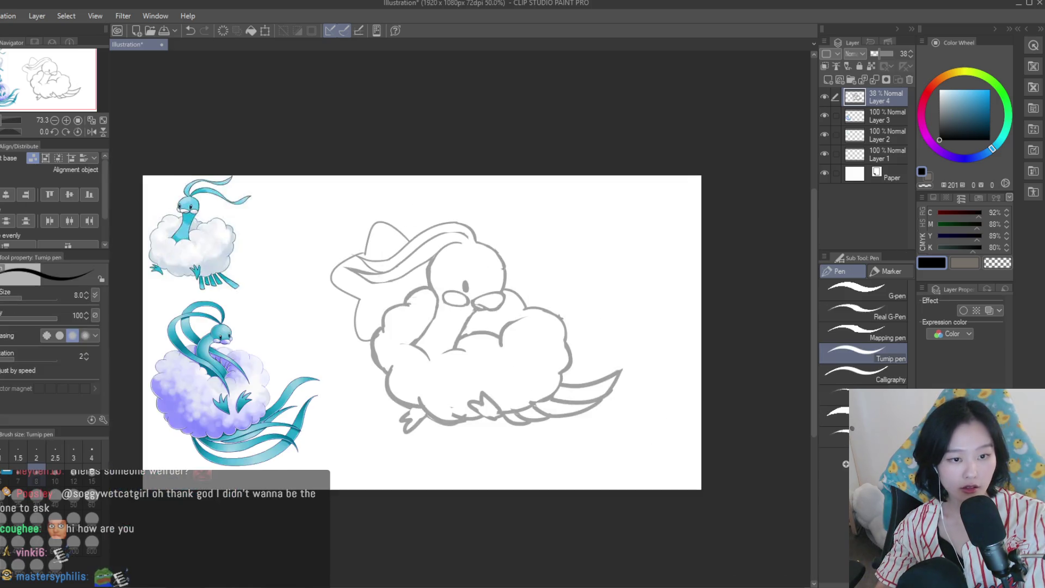
scroll(544, 245, up, 4)
drag(362, 192, 454, 153)
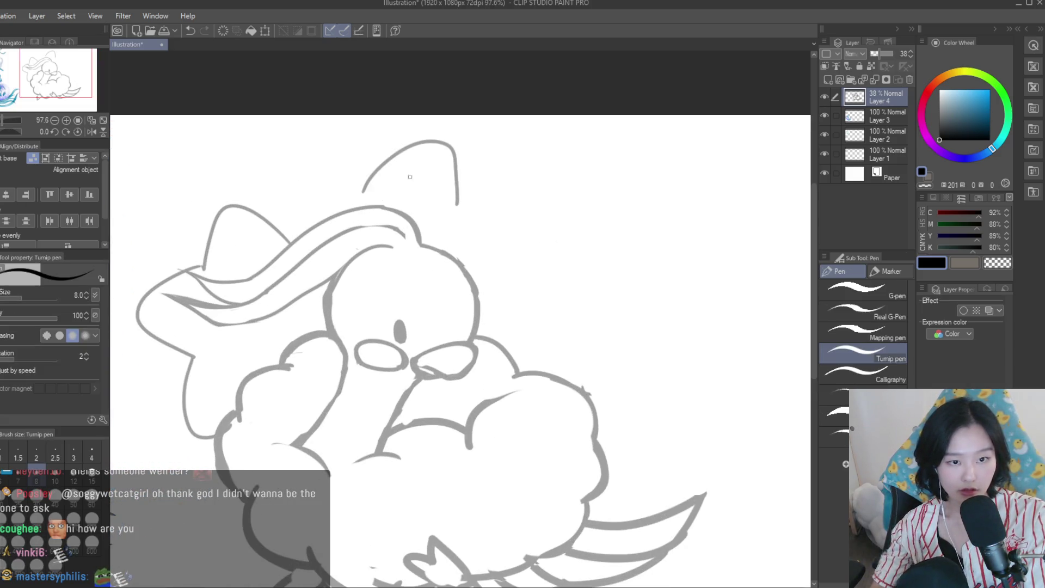
key(ctrl+z)
mouse_move(381, 206)
mouse_down()
mouse_move(493, 239)
mouse_move(535, 333)
mouse_up()
key(ctrl+z)
drag(495, 240, 518, 333)
key(ctrl+z)
drag(494, 240, 519, 332)
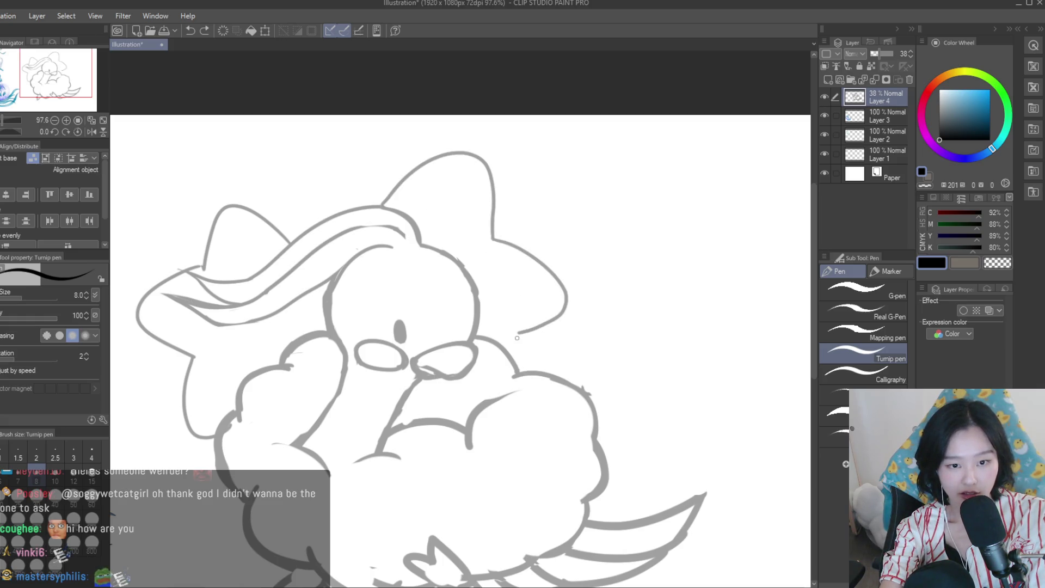
drag(380, 206, 299, 229)
key(ctrl+z)
drag(380, 206, 302, 232)
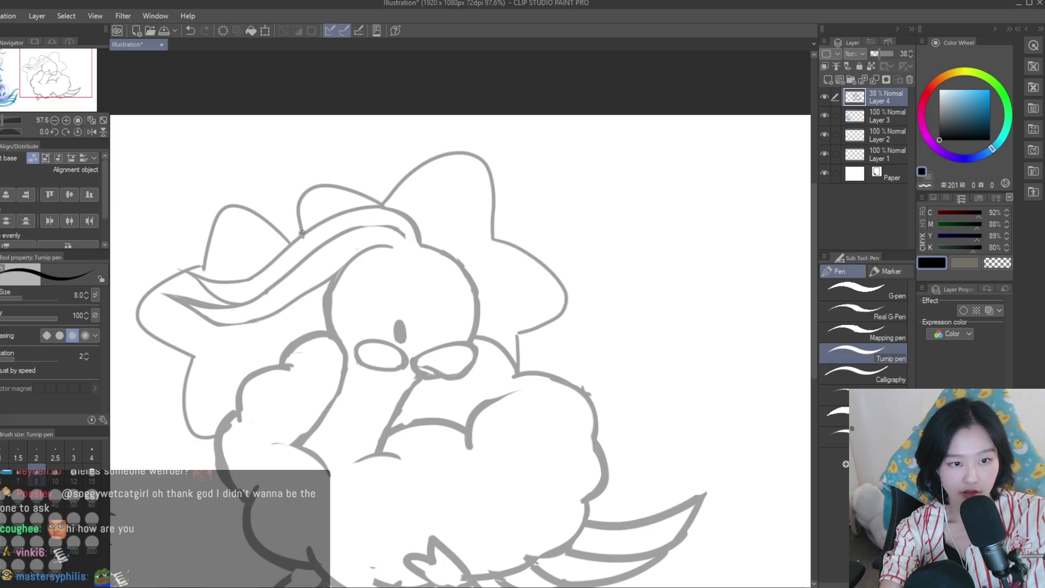
Sketch the outline of the new star-shaped right wing
scroll(441, 223, down, 3)
scroll(440, 223, up, 1)
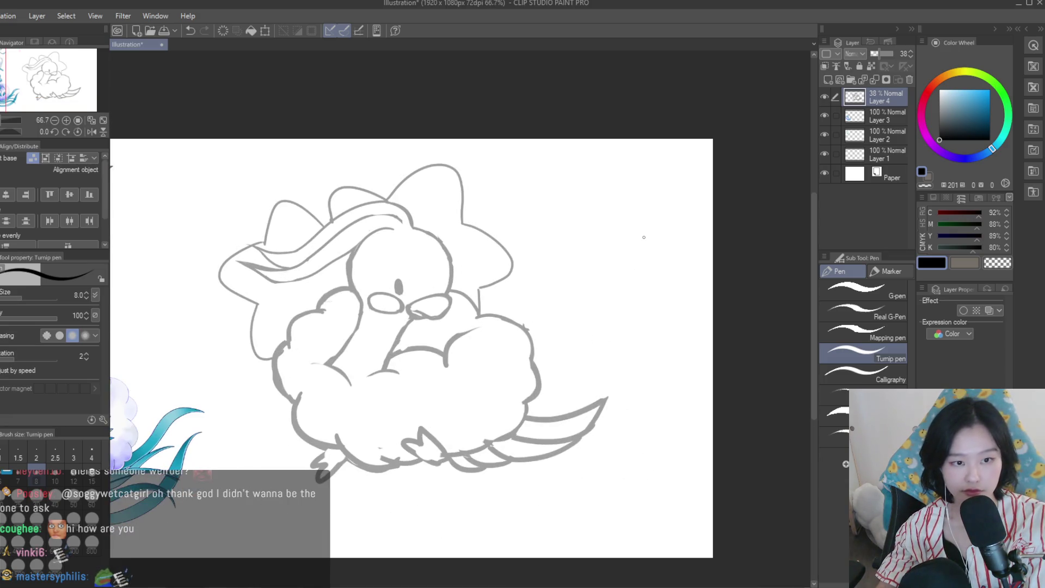
scroll(469, 238, down, 4)
scroll(469, 238, up, 3)
scroll(469, 238, up, 4)
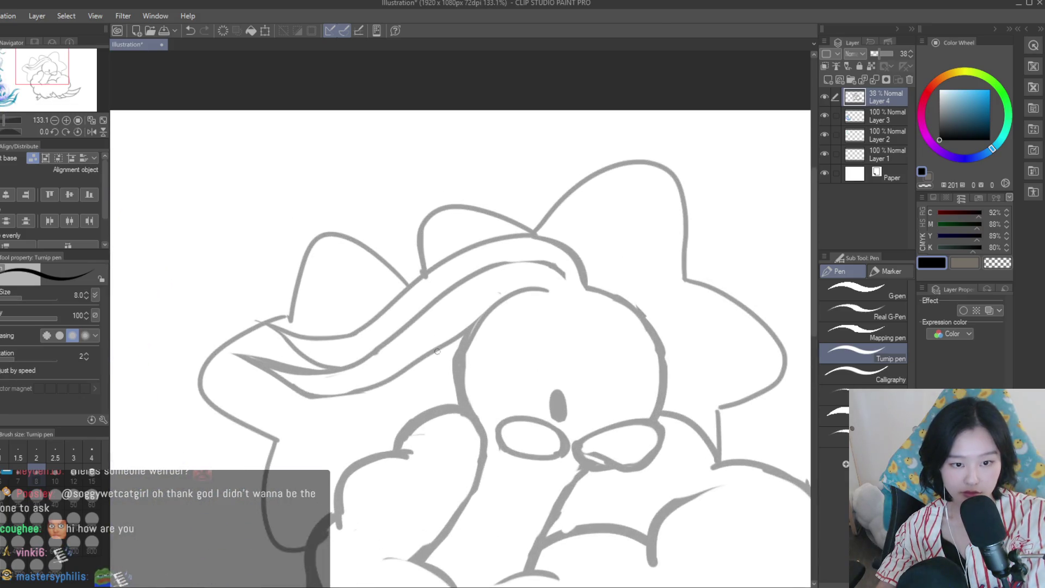
scroll(423, 276, down, 4)
scroll(458, 263, up, 2)
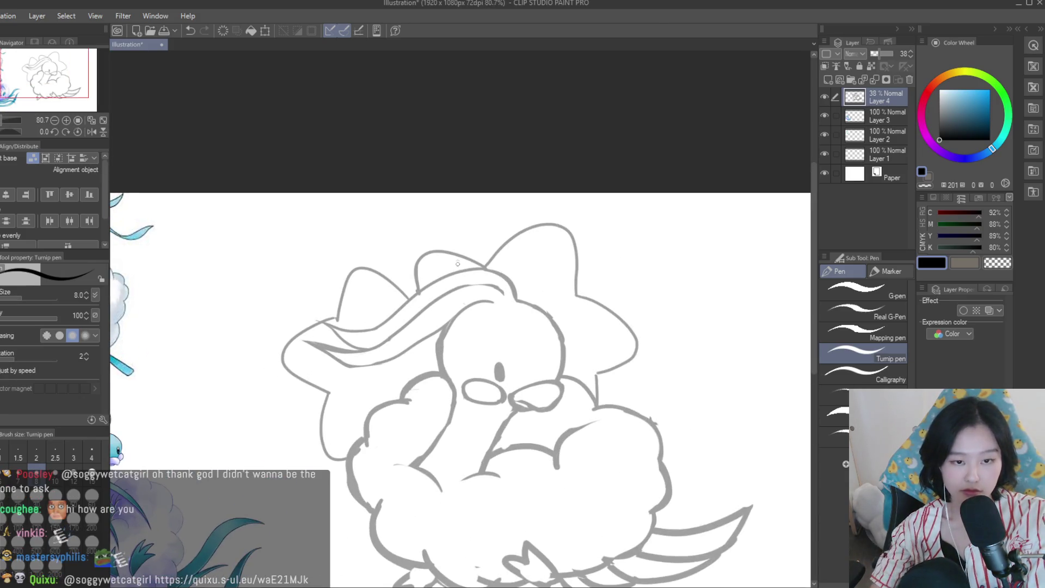
scroll(396, 254, down, 2)
scroll(549, 294, up, 3)
drag(546, 298, 658, 299)
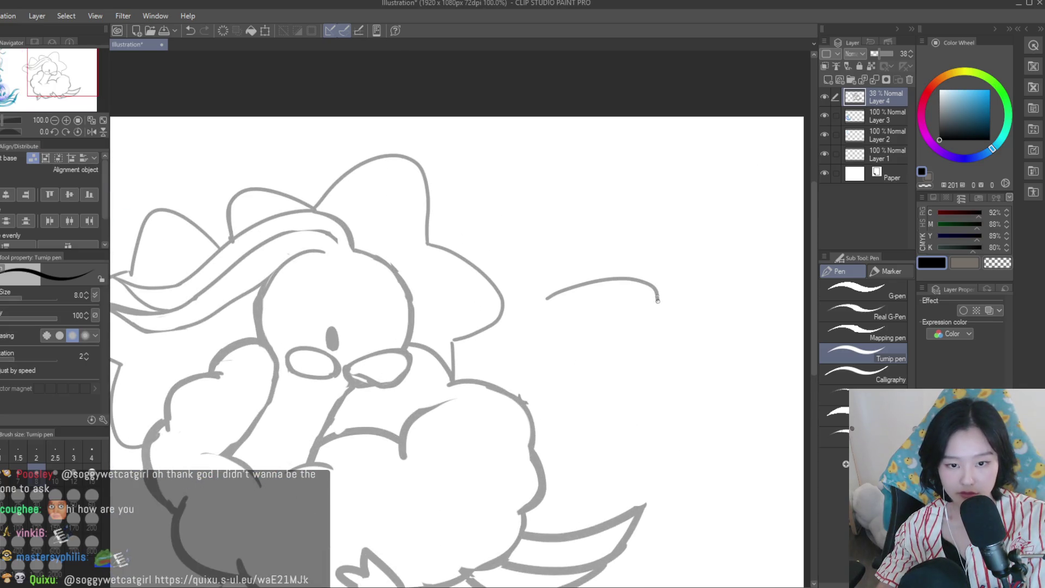
drag(614, 369, 566, 467)
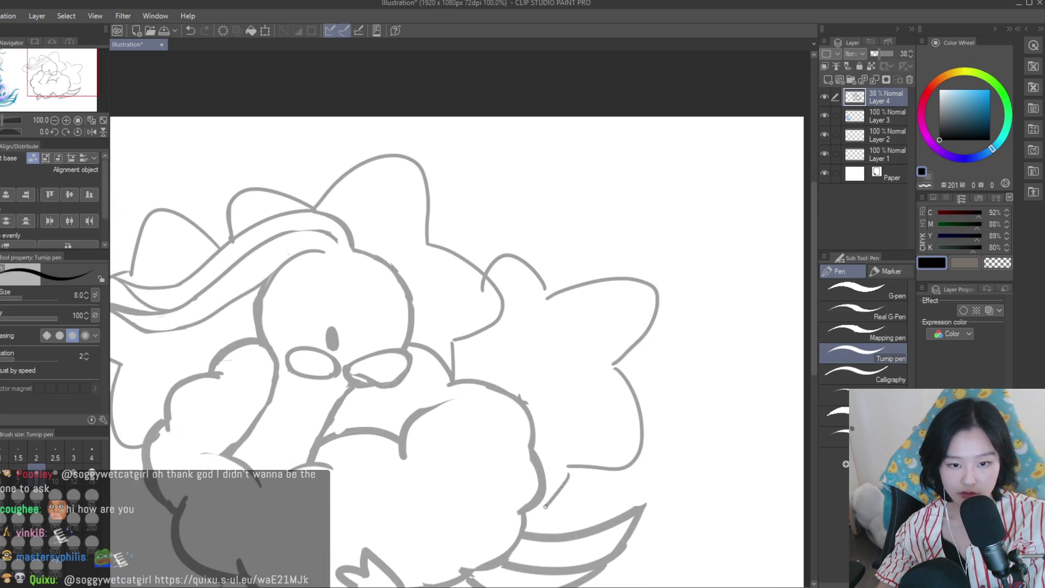
scroll(545, 506, down, 5)
scroll(555, 250, up, 2)
scroll(555, 250, up, 3)
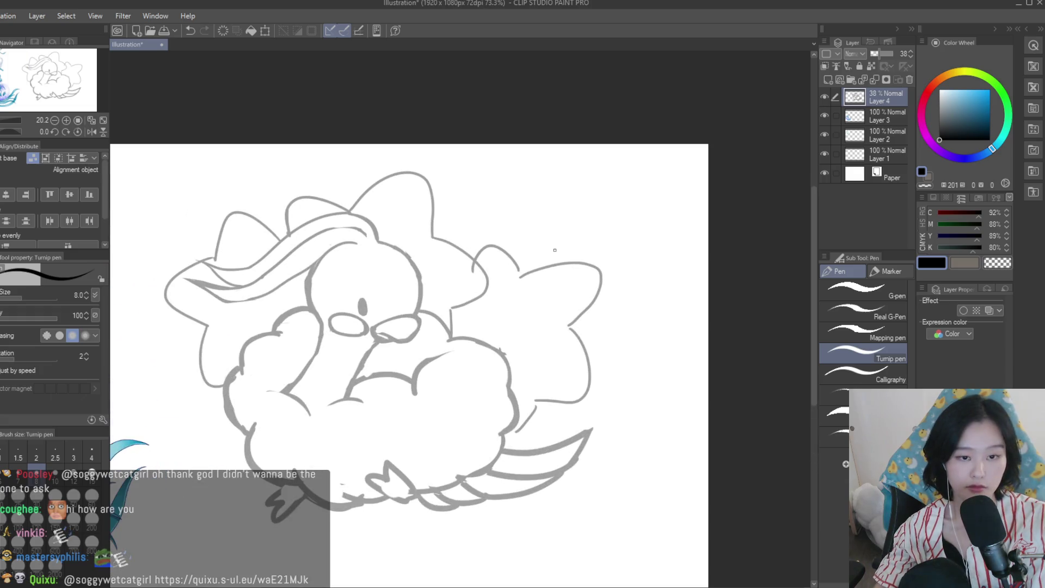
Rework the star wing's top arc and lower edge into a larger shape
key(ctrl+z)
key(ctrl+z)
key(ctrl+z)
mouse_move(518, 280)
mouse_down()
mouse_move(592, 317)
mouse_move(527, 265)
mouse_up()
key(ctrl+z)
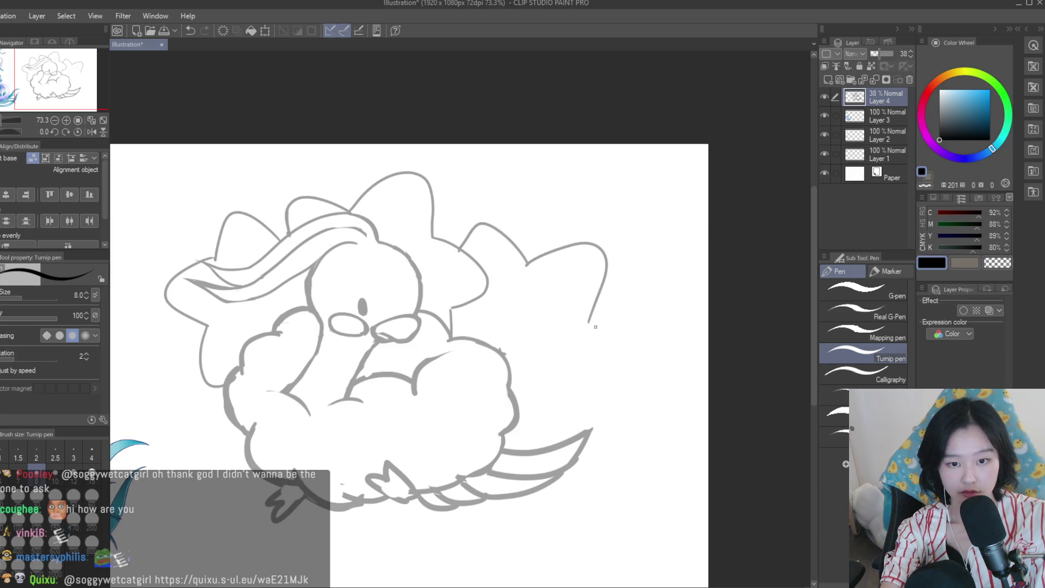
drag(593, 325, 560, 400)
key(ctrl+z)
drag(592, 327, 538, 400)
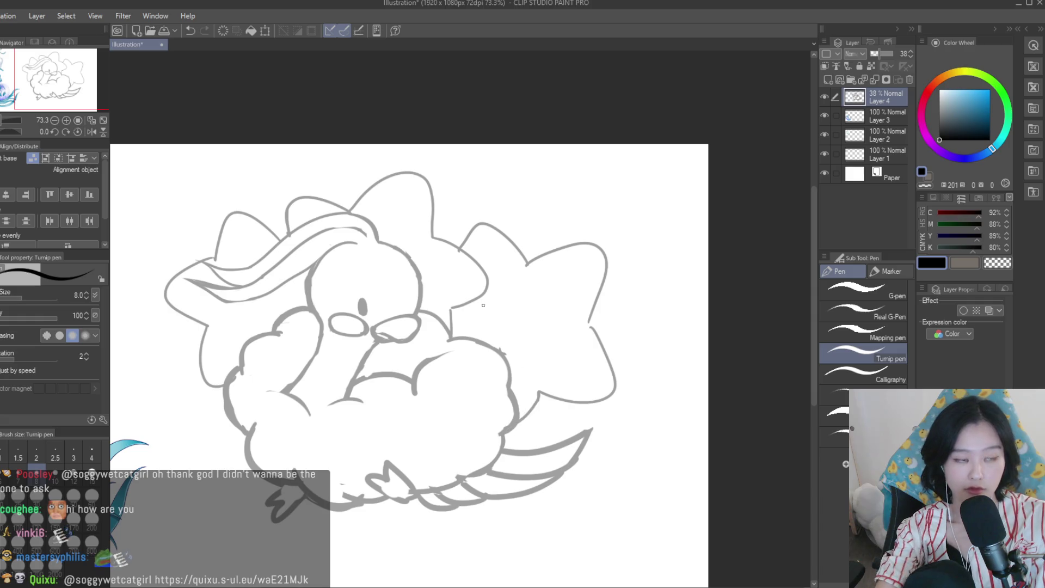
scroll(568, 266, down, 4)
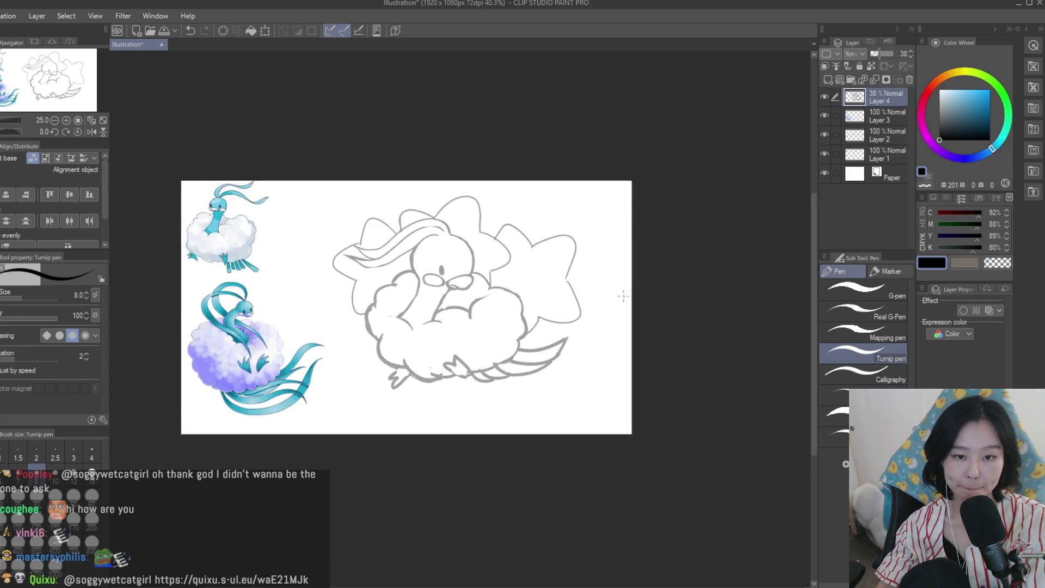
scroll(423, 220, up, 2)
key(m)
scroll(479, 232, up, 2)
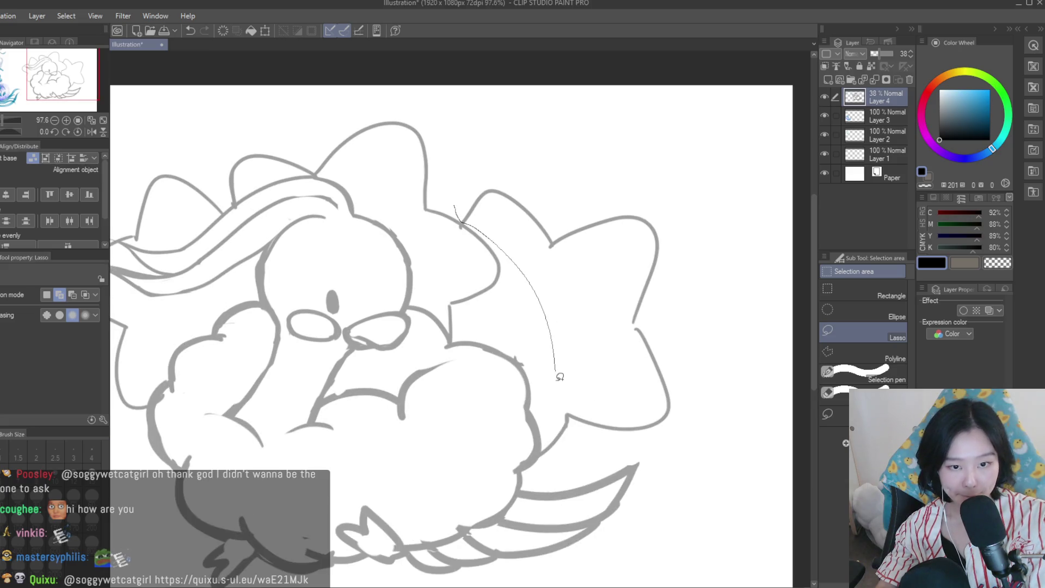
Lasso the right star wing and transform it to 94% scale with a −3.6° tilt
drag(687, 424, 508, 135)
scroll(623, 198, down, 3)
key(ctrl+t)
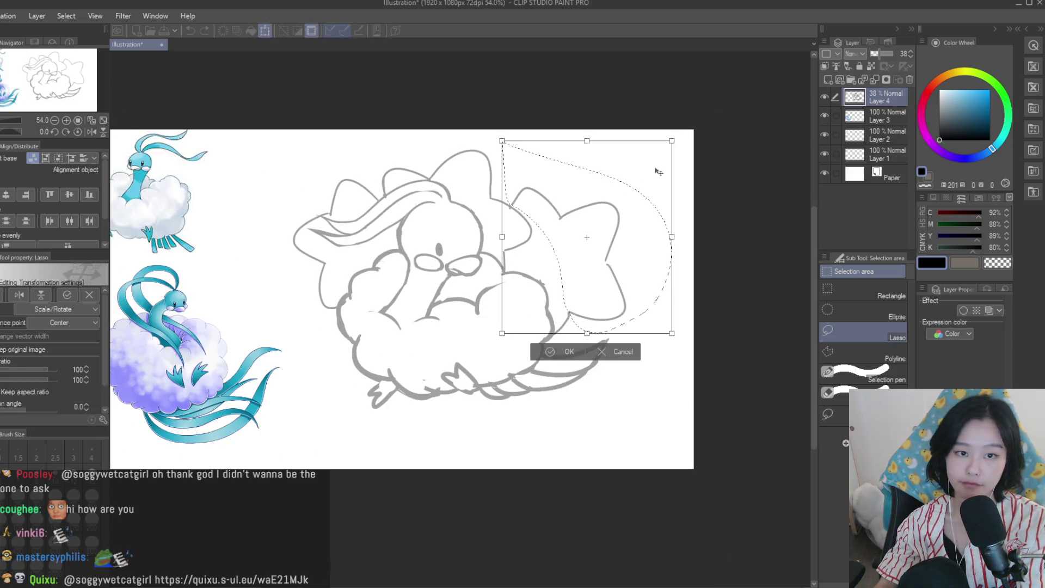
drag(664, 144, 603, 210)
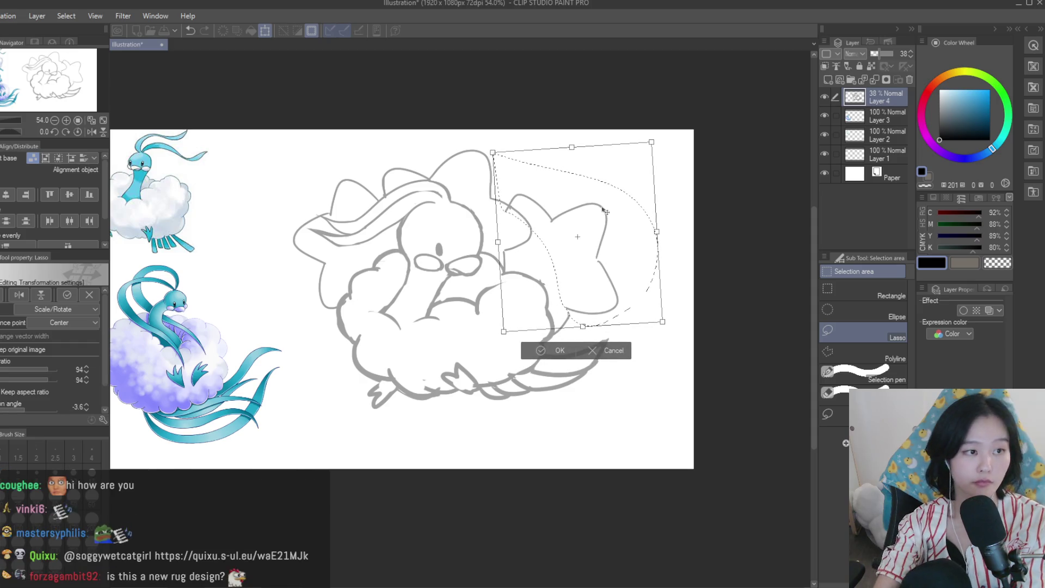
key(Return)
key(e)
scroll(487, 290, up, 2)
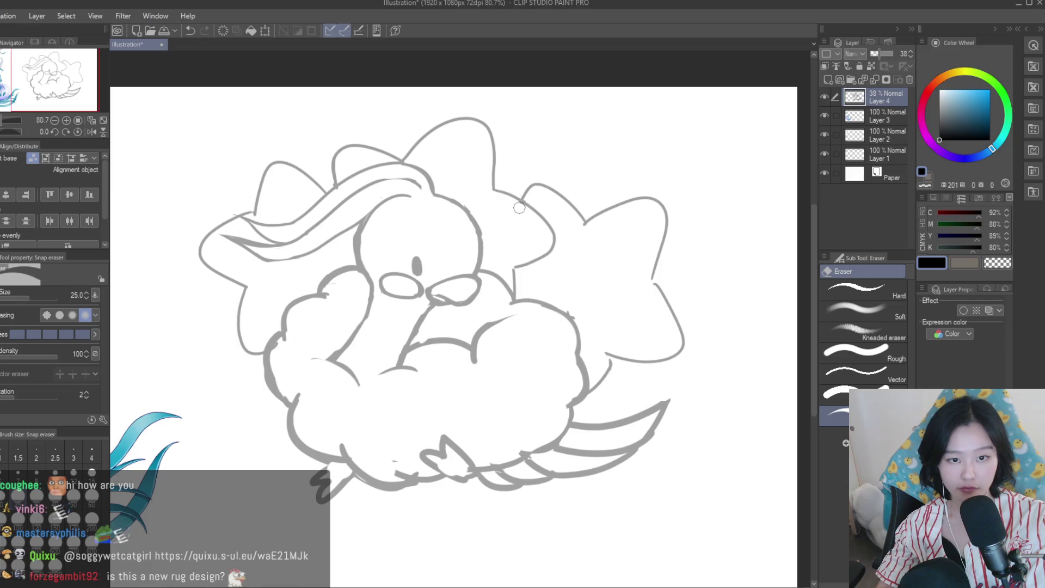
scroll(487, 290, down, 3)
scroll(568, 303, down, 4)
scroll(578, 308, down, 1)
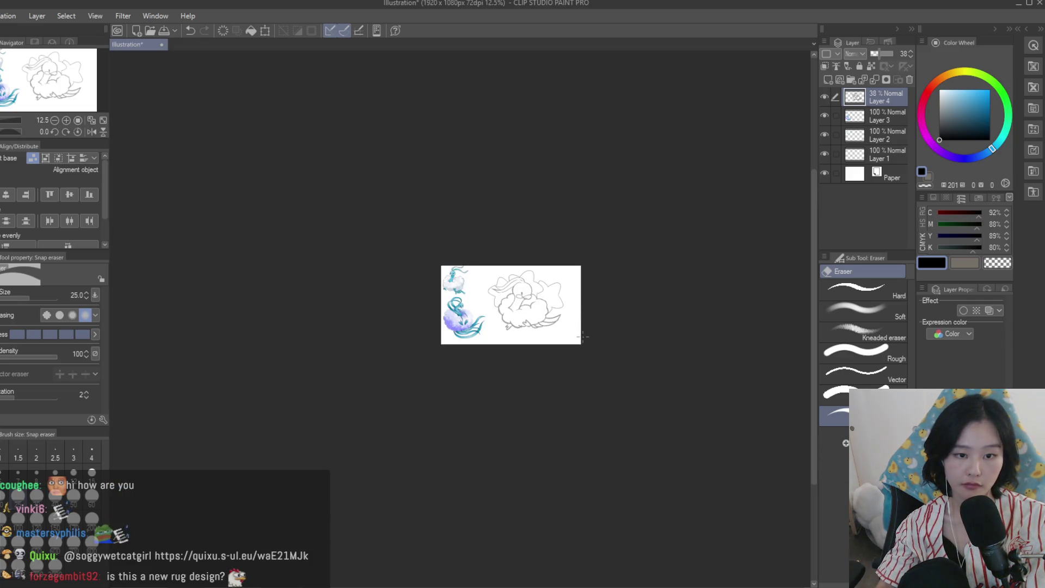
Flip the canvas horizontally to check the sketch's proportions, then flip it back
scroll(583, 337, up, 1)
scroll(557, 280, up, 1)
key(h)
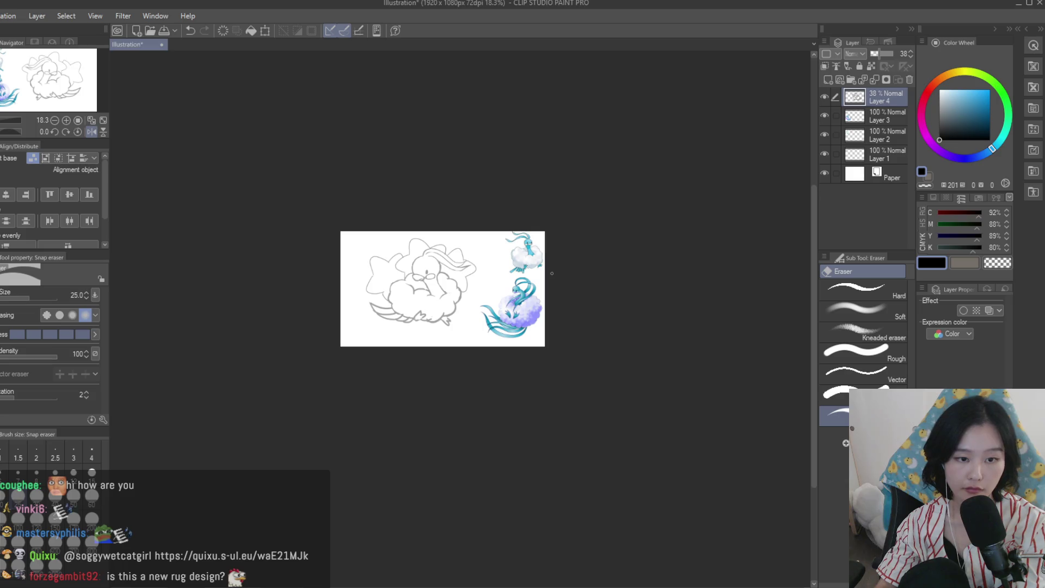
key(h)
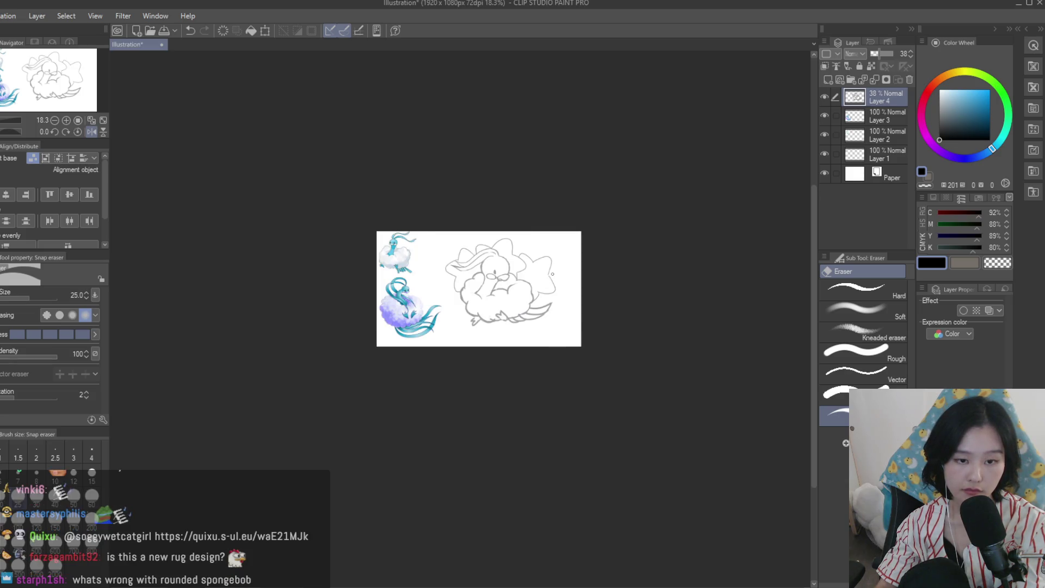
scroll(553, 273, up, 1)
scroll(527, 267, up, 1)
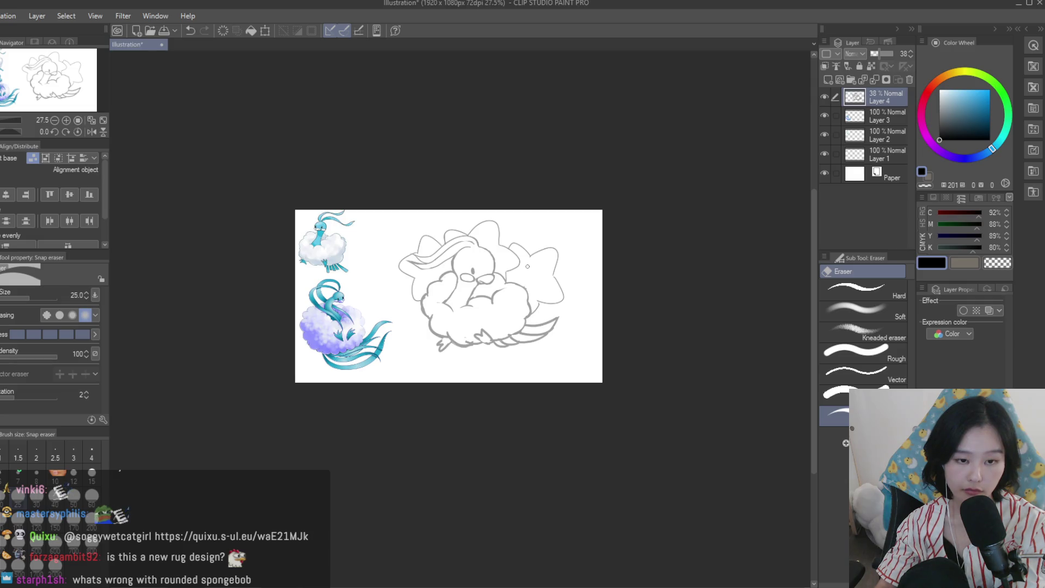
scroll(528, 266, up, 1)
scroll(502, 268, up, 1)
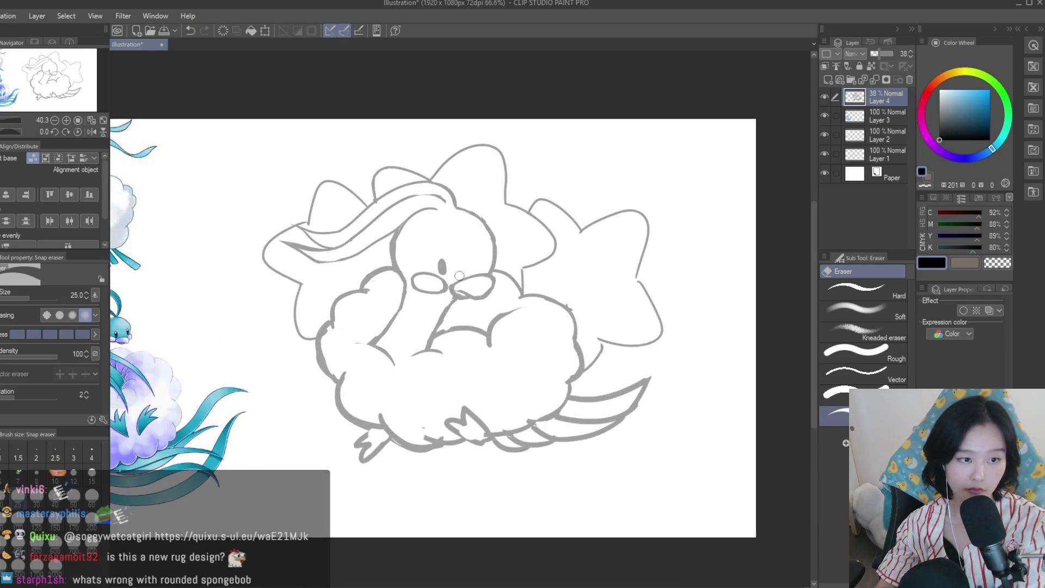
scroll(479, 274, up, 2)
scroll(455, 280, up, 2)
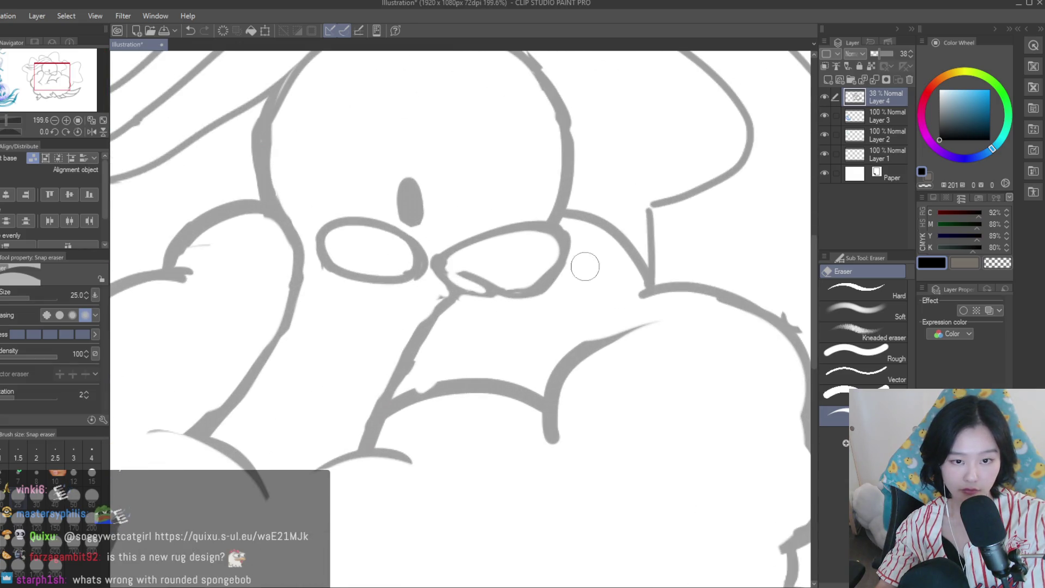
scroll(541, 264, down, 2)
scroll(561, 288, down, 1)
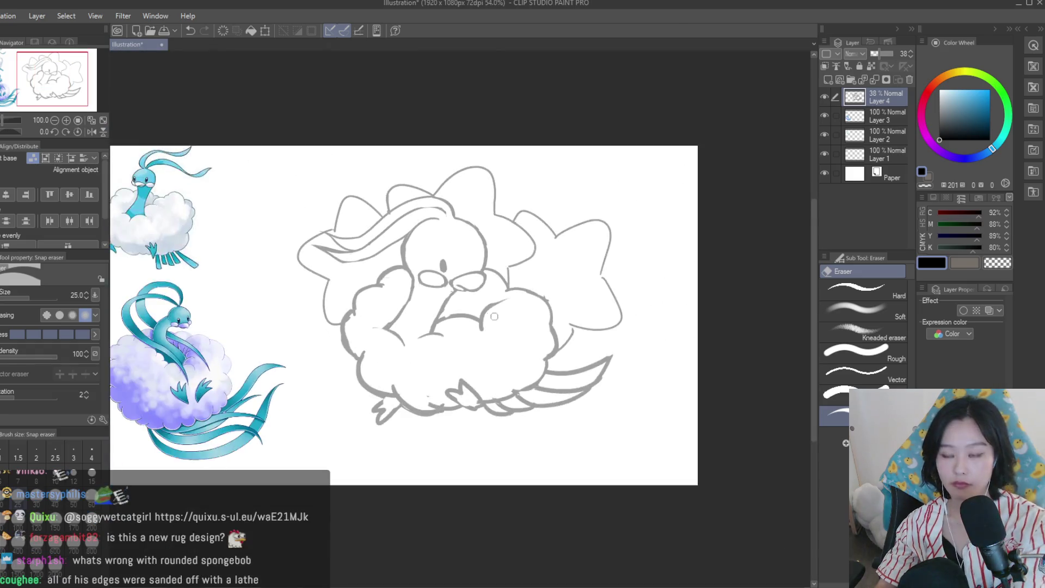
scroll(580, 320, down, 1)
scroll(463, 302, up, 2)
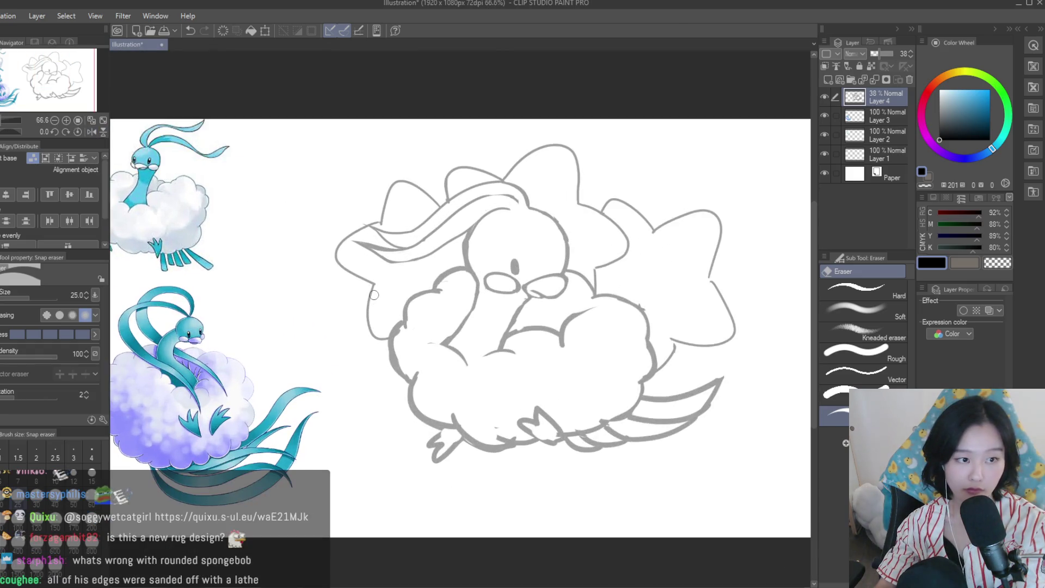
scroll(566, 283, up, 4)
scroll(575, 277, up, 1)
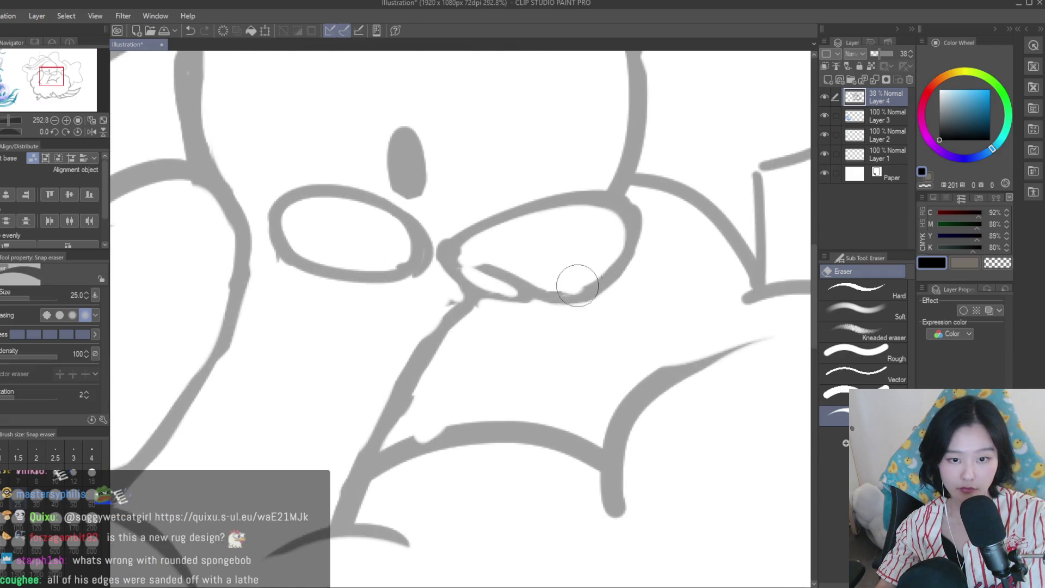
Erase part of the nose outline and clean up where the beak meets the cheek
drag(609, 246, 563, 215)
scroll(563, 215, down, 3)
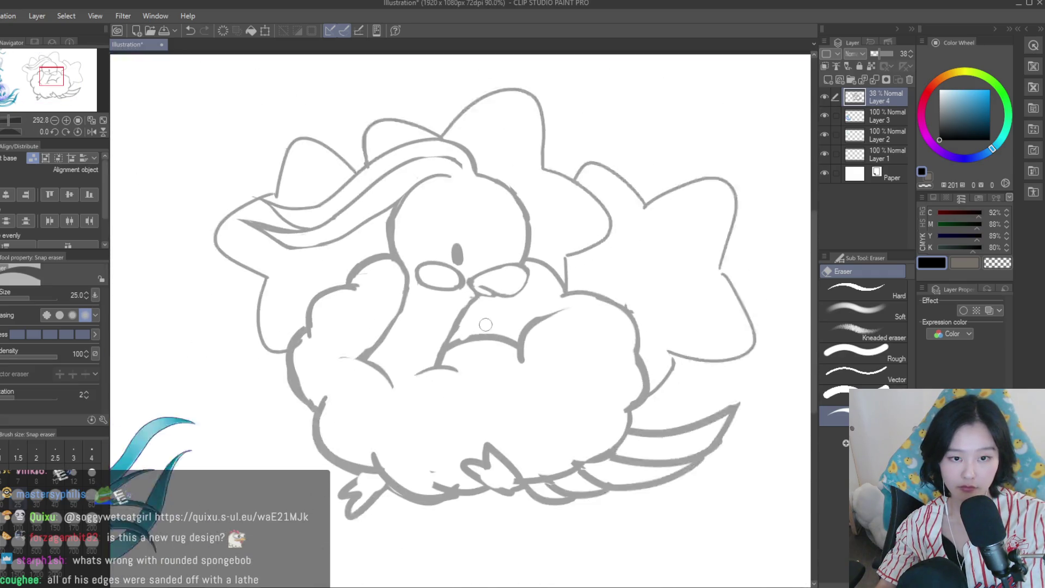
scroll(562, 215, down, 2)
key(p)
scroll(503, 265, up, 2)
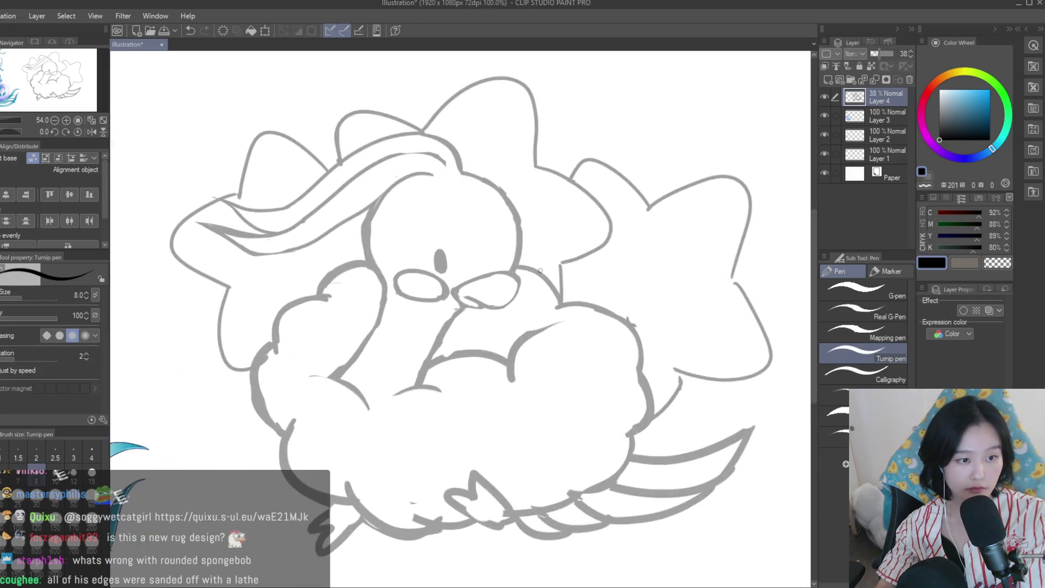
scroll(503, 265, up, 3)
key(e)
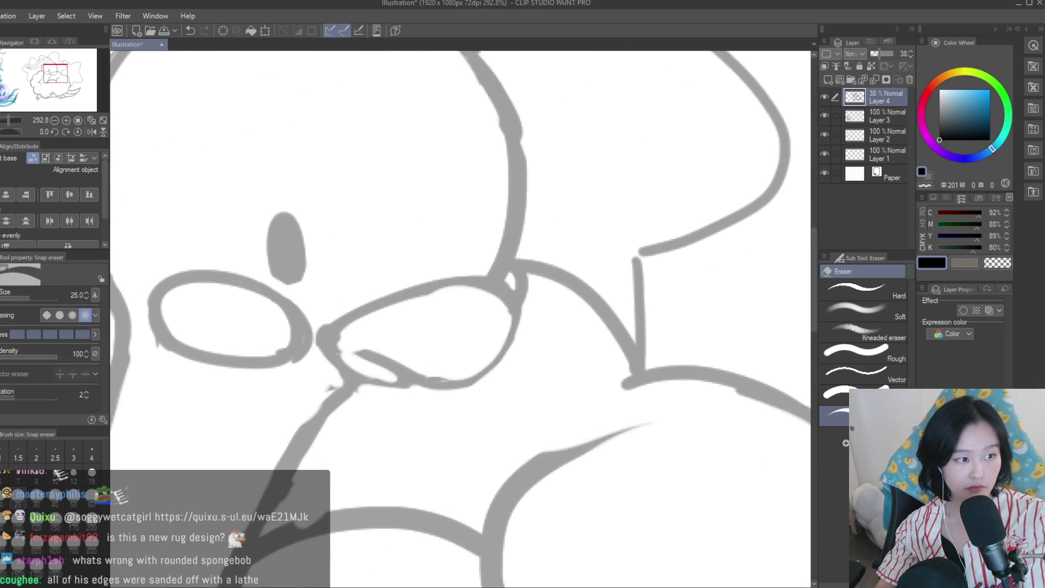
drag(507, 272, 511, 298)
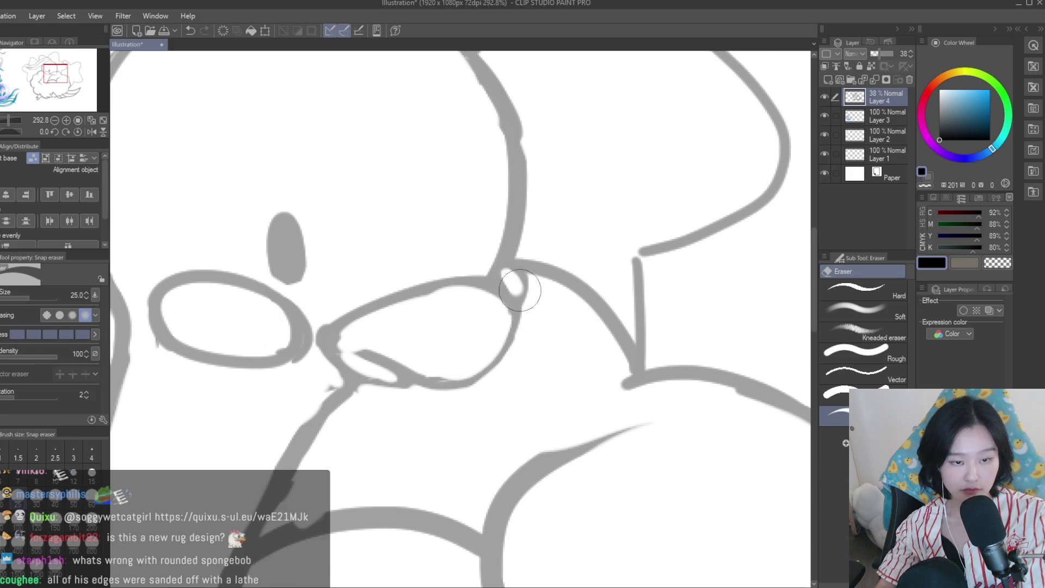
scroll(510, 298, down, 4)
scroll(510, 298, up, 1)
key(p)
scroll(344, 277, up, 1)
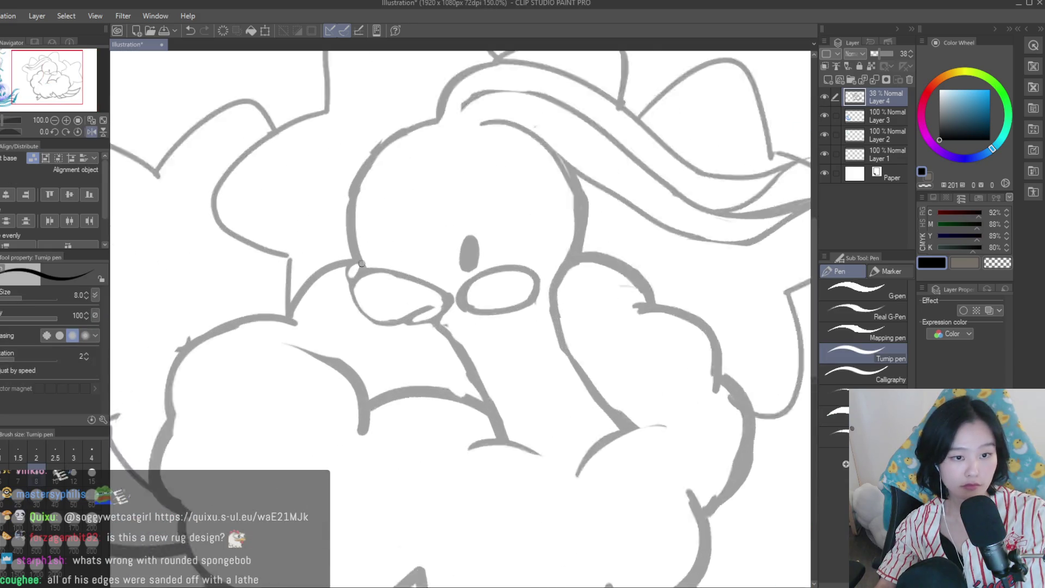
scroll(344, 277, up, 1)
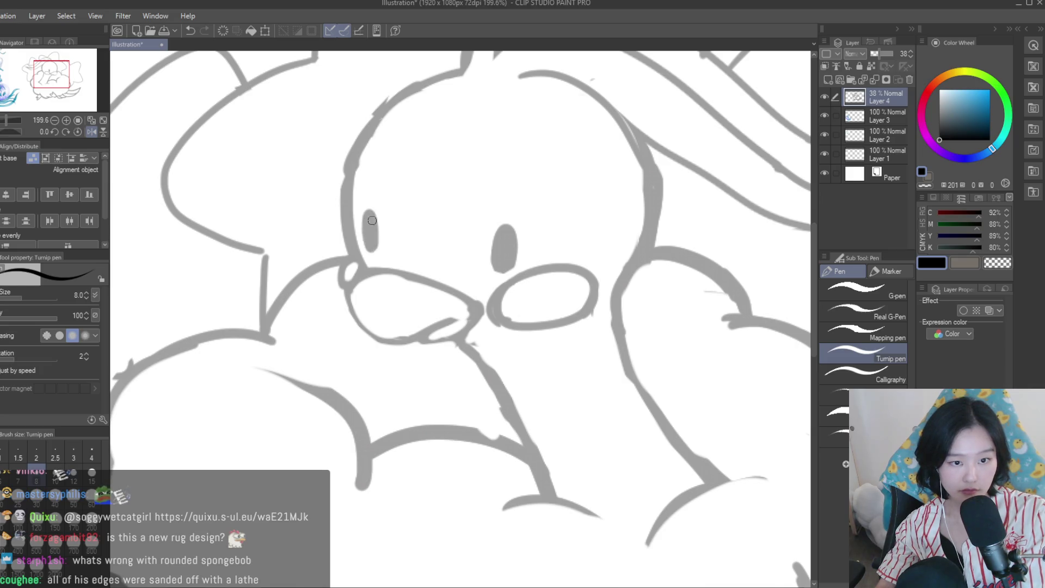
scroll(378, 235, down, 3)
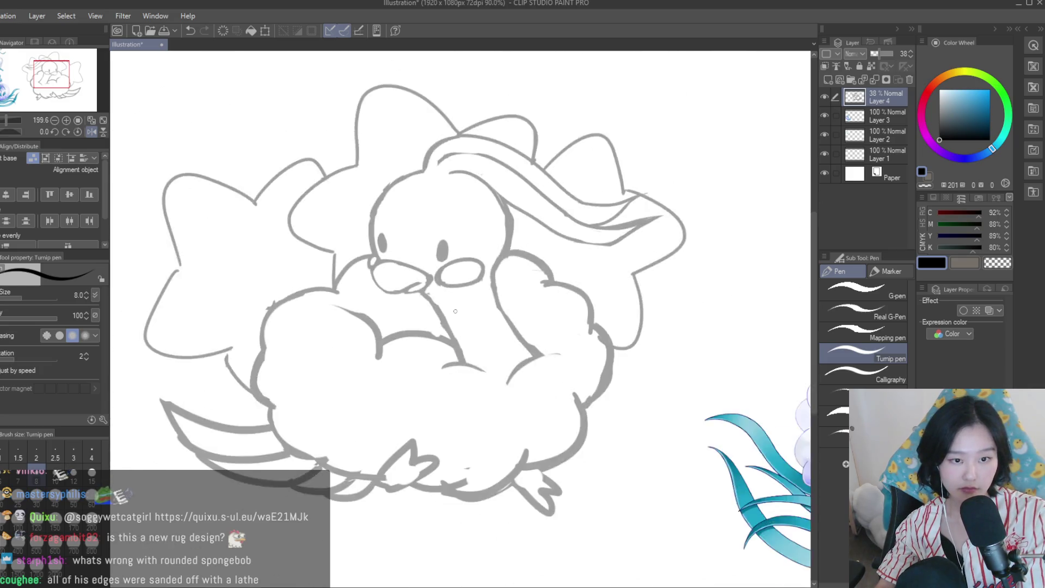
scroll(436, 283, down, 2)
scroll(511, 338, up, 2)
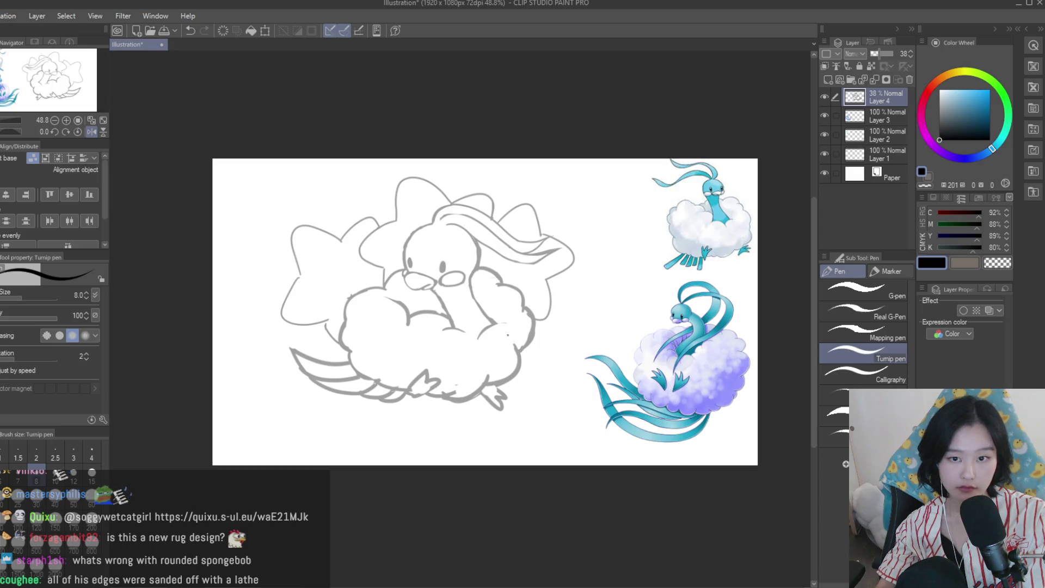
scroll(431, 281, up, 2)
scroll(432, 281, up, 2)
Draw the beak's top edge, then erase it back to a thinner, lighter line
drag(326, 255, 434, 283)
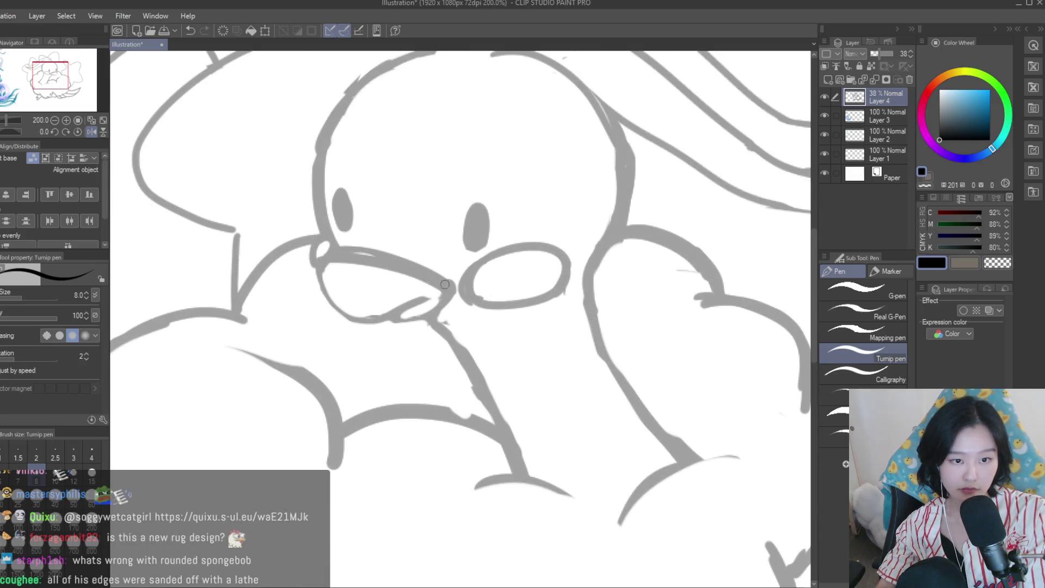
key(e)
drag(348, 243, 431, 268)
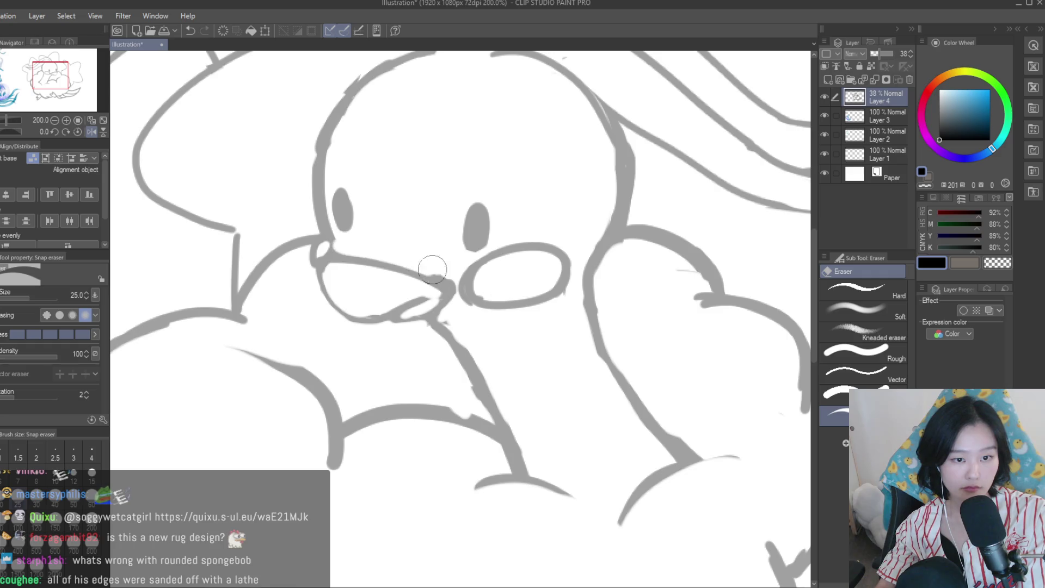
scroll(431, 268, down, 2)
scroll(361, 303, down, 2)
scroll(485, 358, up, 1)
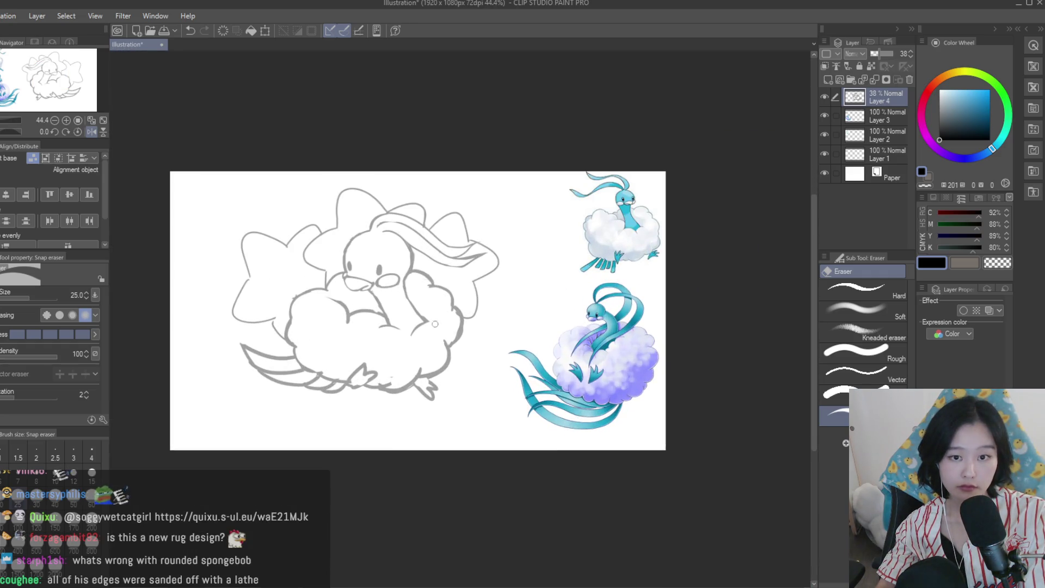
scroll(435, 324, up, 3)
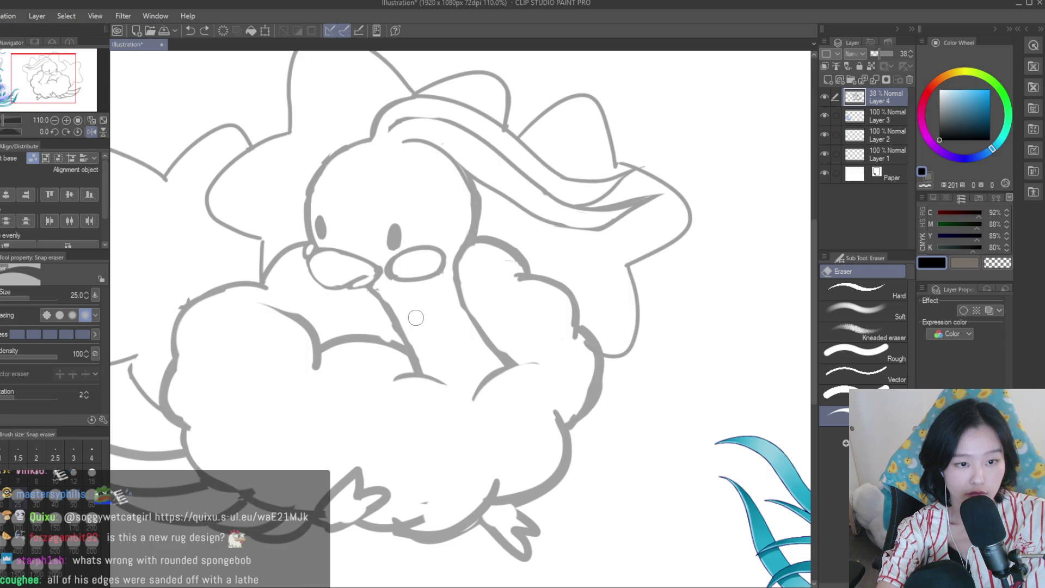
key(m)
scroll(321, 253, up, 2)
scroll(321, 253, up, 2)
Lasso the beak, nudge it slightly up and left, then deselect
mouse_move(329, 248)
mouse_down()
mouse_move(439, 346)
mouse_move(329, 240)
mouse_up()
key(k)
drag(323, 308, 318, 298)
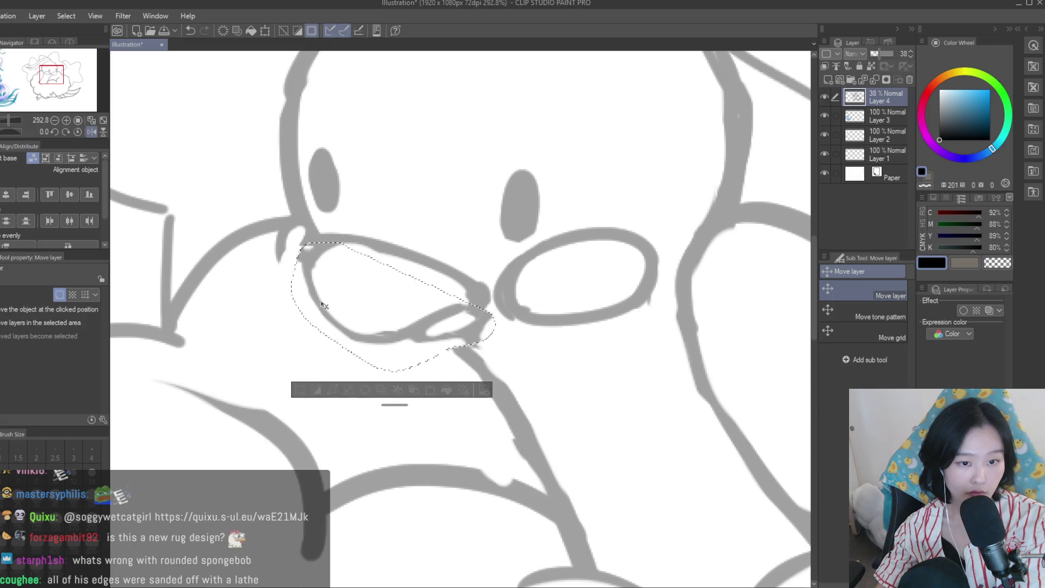
key(ctrl+d)
scroll(318, 298, down, 5)
scroll(319, 298, down, 3)
click(91, 132)
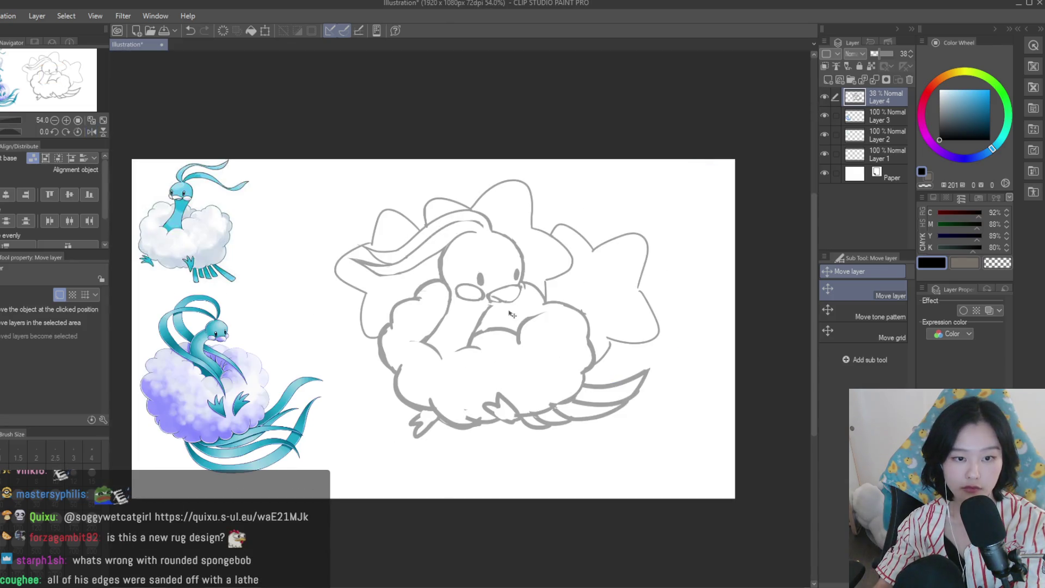
scroll(109, 208, up, 2)
Erase the rough stroke edges below the beak and tidy the line at its top-right
key(p)
scroll(482, 305, up, 3)
scroll(484, 311, up, 2)
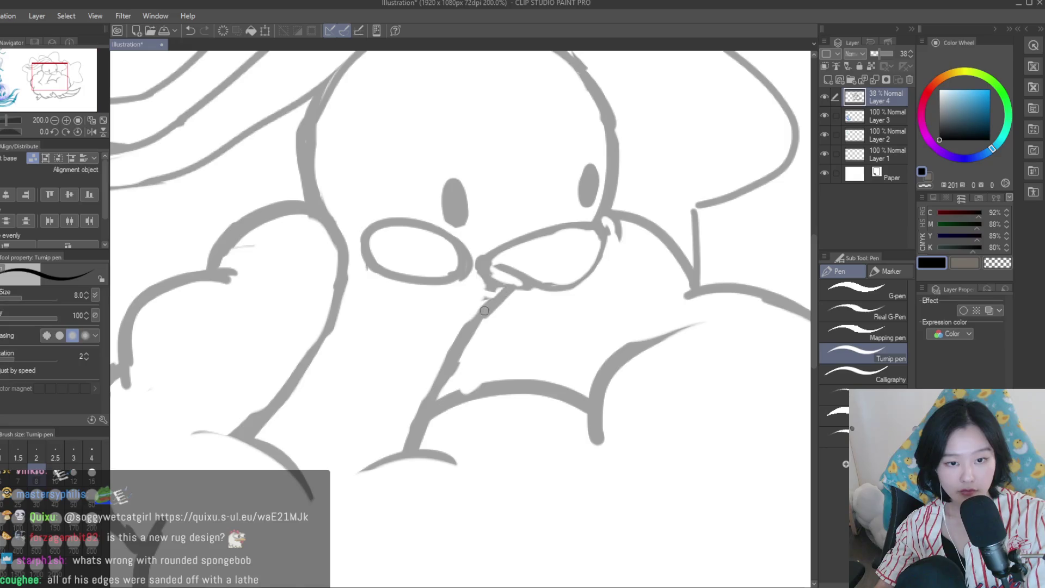
key(e)
drag(510, 305, 469, 336)
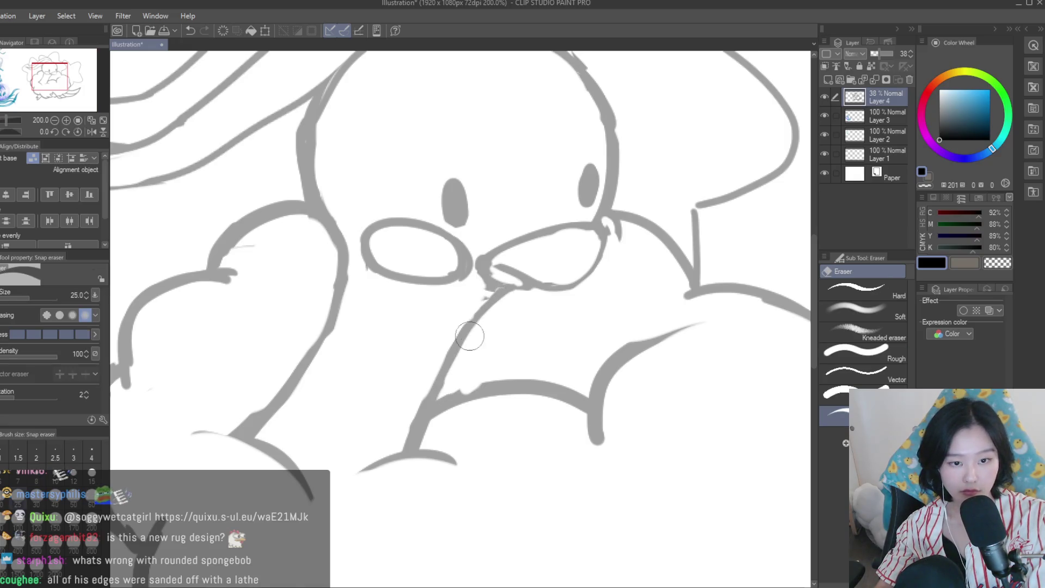
drag(481, 284, 478, 296)
scroll(478, 296, down, 3)
scroll(523, 327, down, 2)
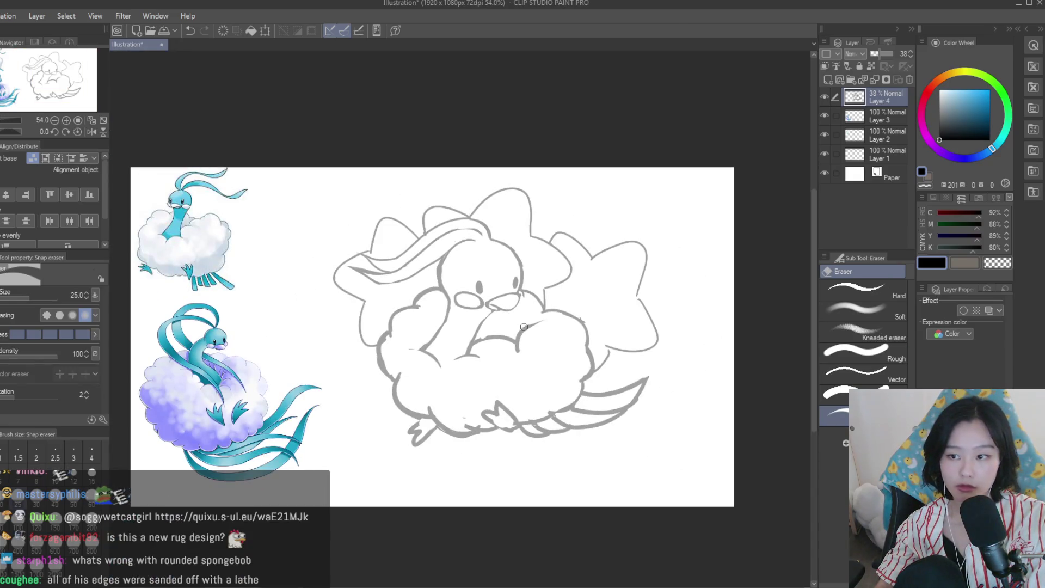
scroll(531, 335, up, 3)
scroll(485, 233, up, 3)
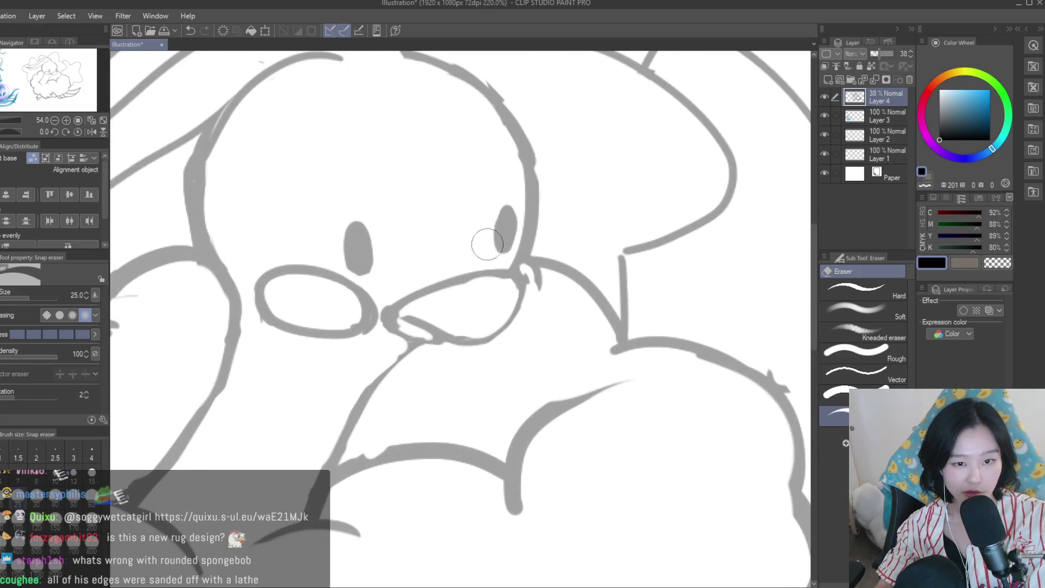
scroll(484, 217, up, 1)
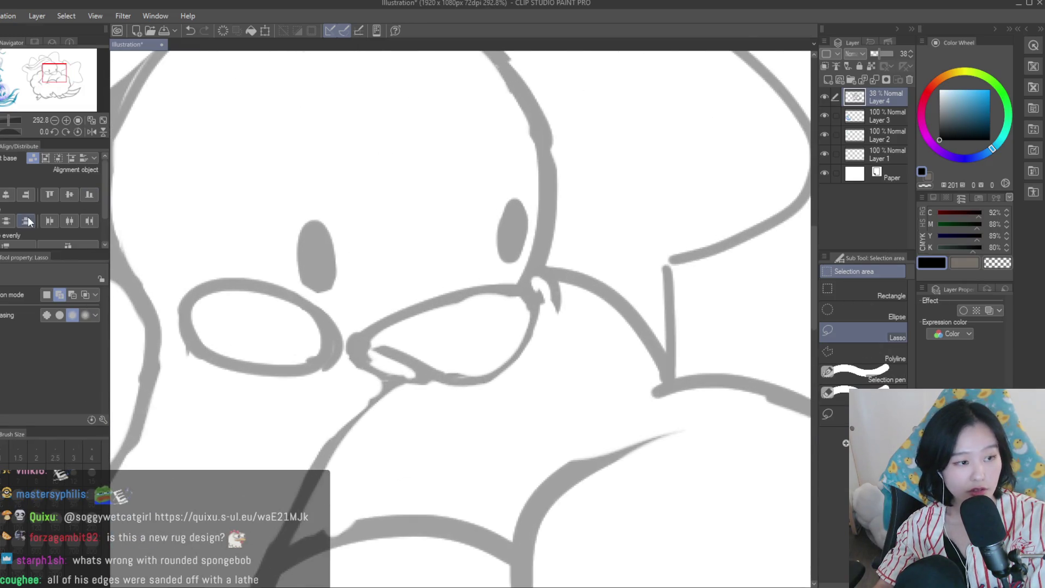
drag(544, 290, 551, 290)
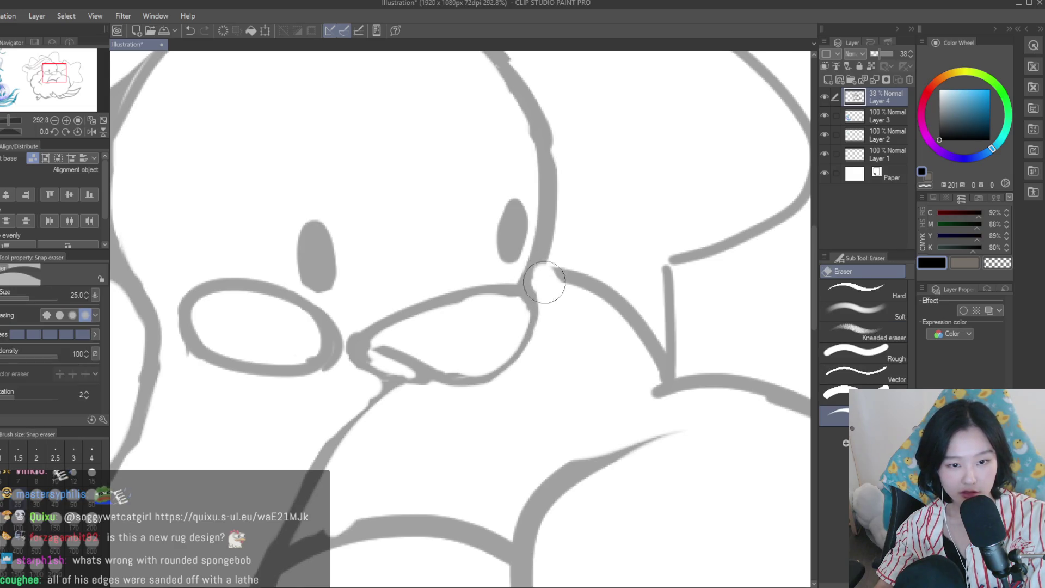
scroll(563, 313, down, 3)
scroll(565, 317, down, 2)
scroll(560, 313, up, 2)
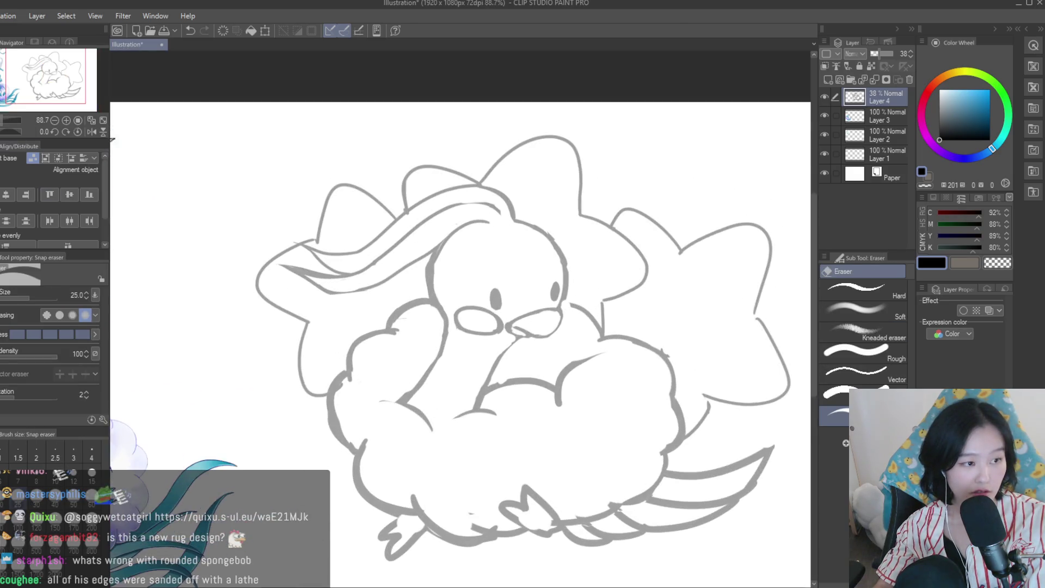
Redraw the curve at the beak's top-right edge with the pen
key(p)
scroll(528, 285, up, 2)
drag(527, 272, 519, 326)
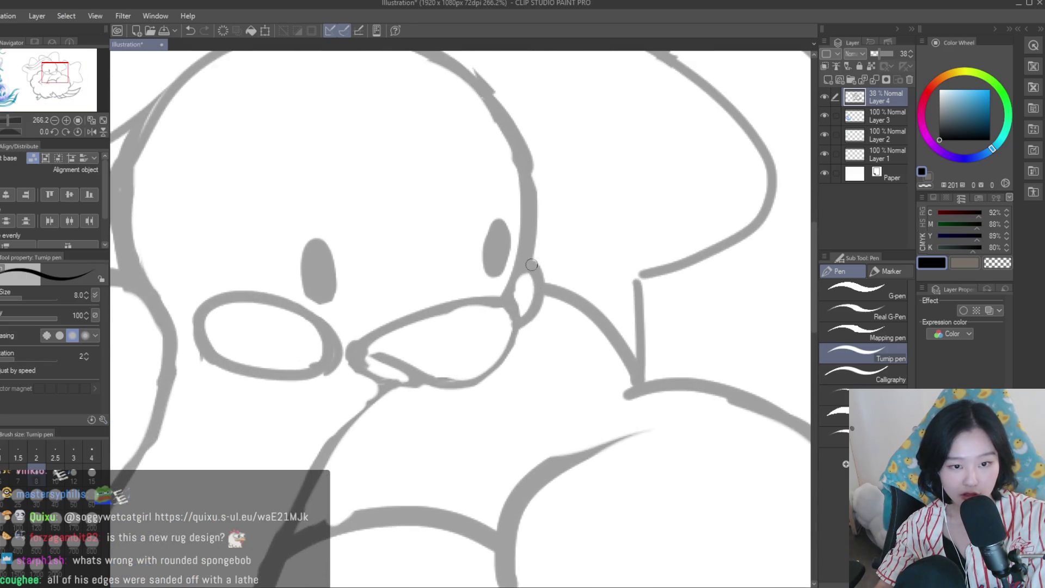
scroll(536, 258, down, 3)
scroll(544, 250, down, 2)
Flip the canvas horizontally to check the beak, then flip it back
key(h)
key(h)
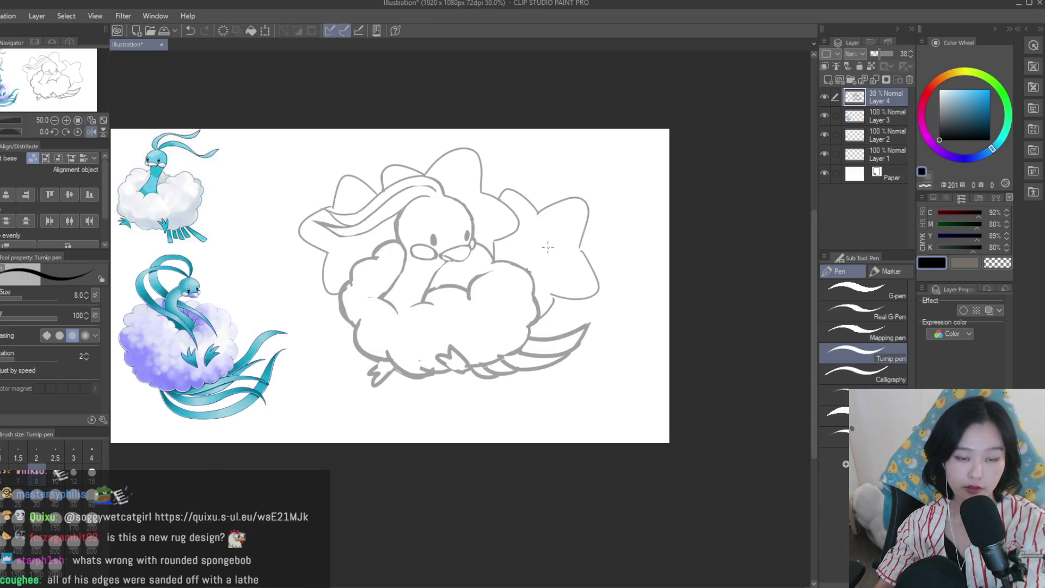
scroll(490, 272, up, 1)
scroll(492, 280, up, 3)
scroll(495, 286, up, 1)
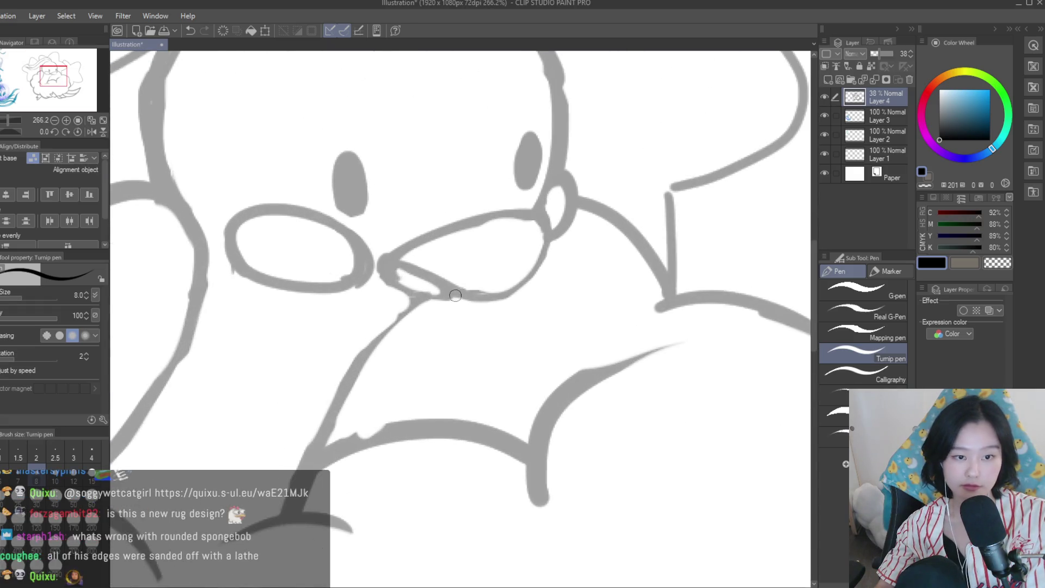
scroll(496, 288, down, 4)
scroll(496, 289, down, 1)
scroll(544, 305, down, 2)
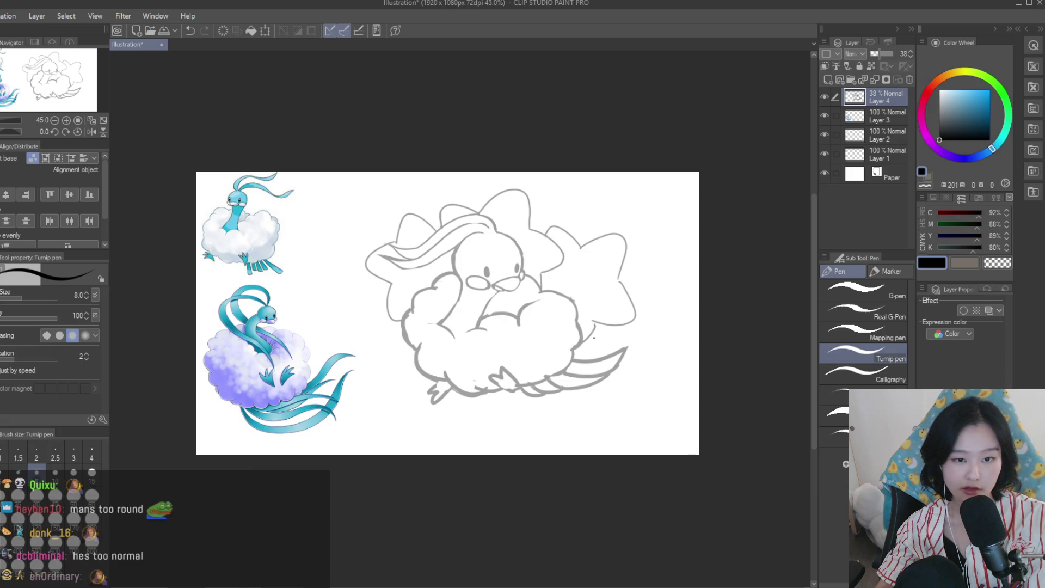
scroll(588, 324, up, 2)
scroll(544, 261, down, 1)
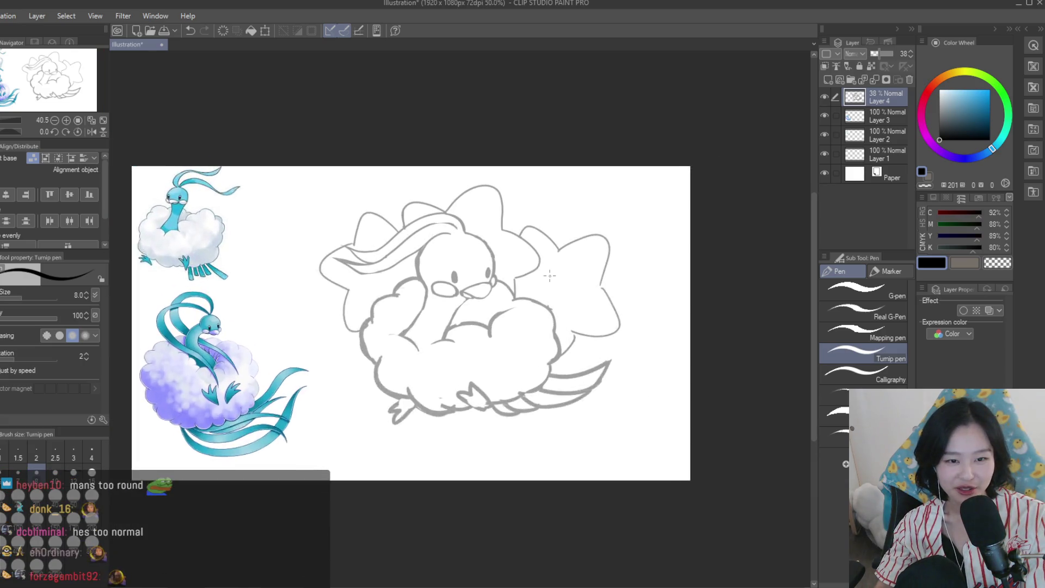
scroll(529, 153, up, 2)
scroll(529, 153, up, 1)
scroll(528, 163, up, 1)
scroll(525, 218, down, 2)
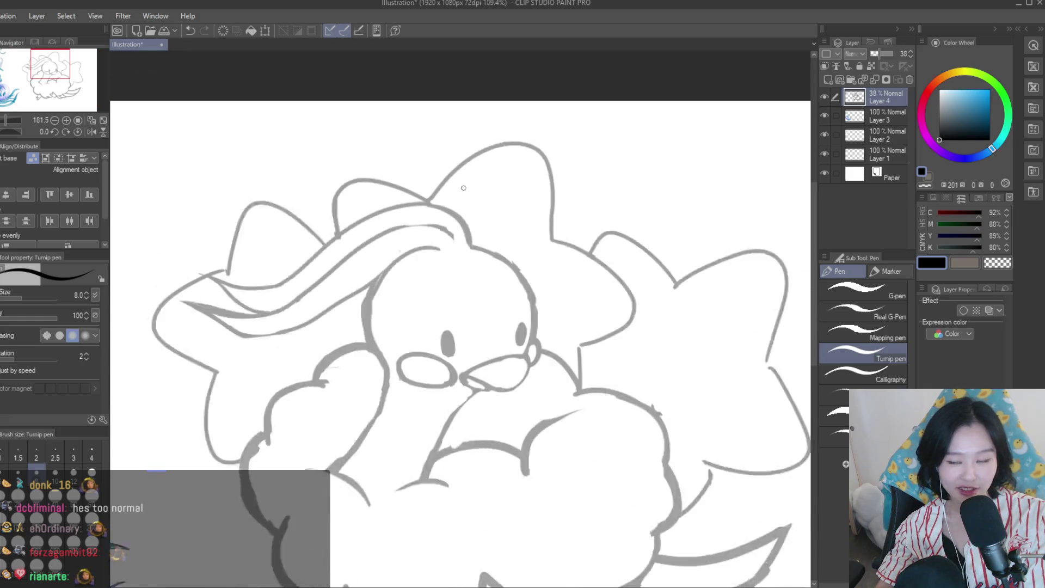
scroll(523, 238, down, 1)
scroll(524, 238, down, 2)
scroll(561, 294, up, 1)
scroll(578, 322, up, 1)
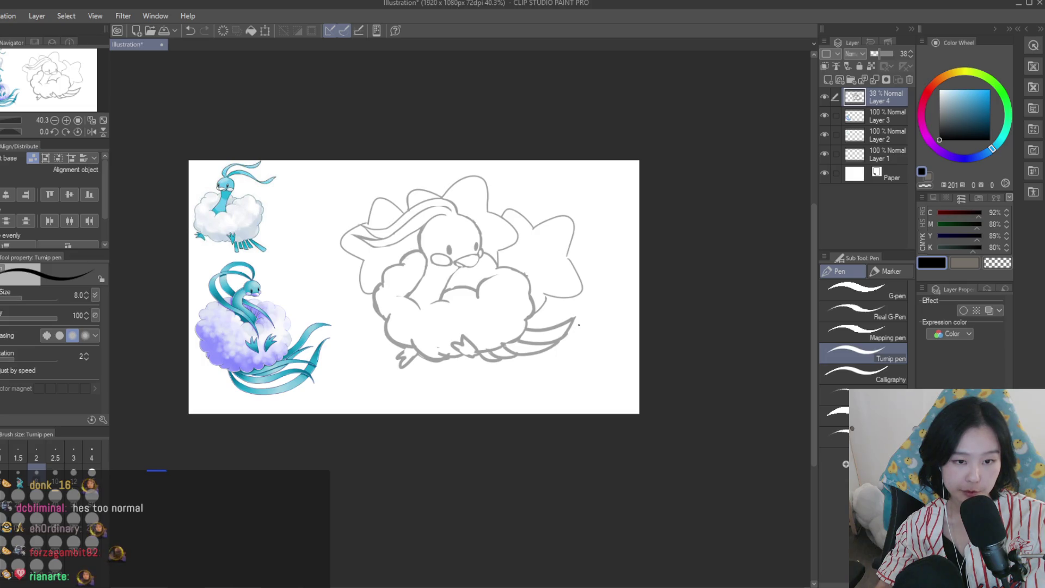
scroll(518, 253, up, 6)
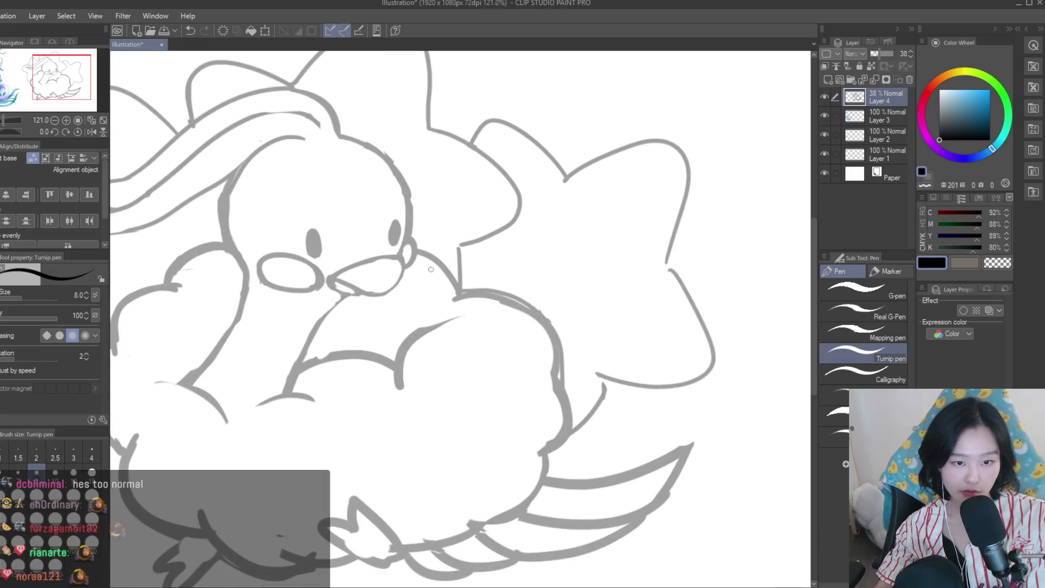
scroll(469, 305, down, 3)
scroll(544, 310, down, 1)
scroll(614, 317, up, 1)
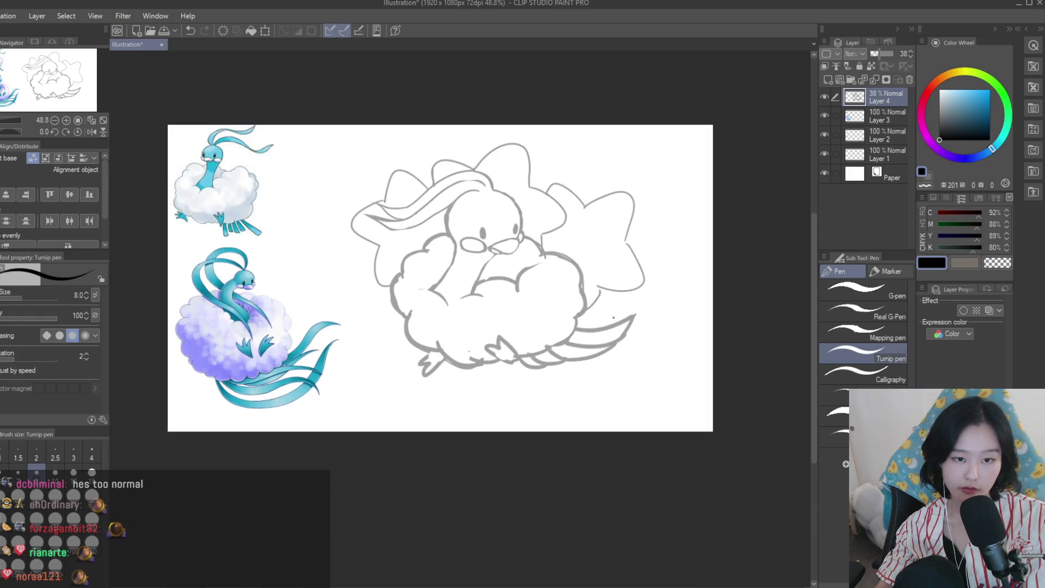
scroll(507, 255, up, 4)
scroll(508, 255, up, 2)
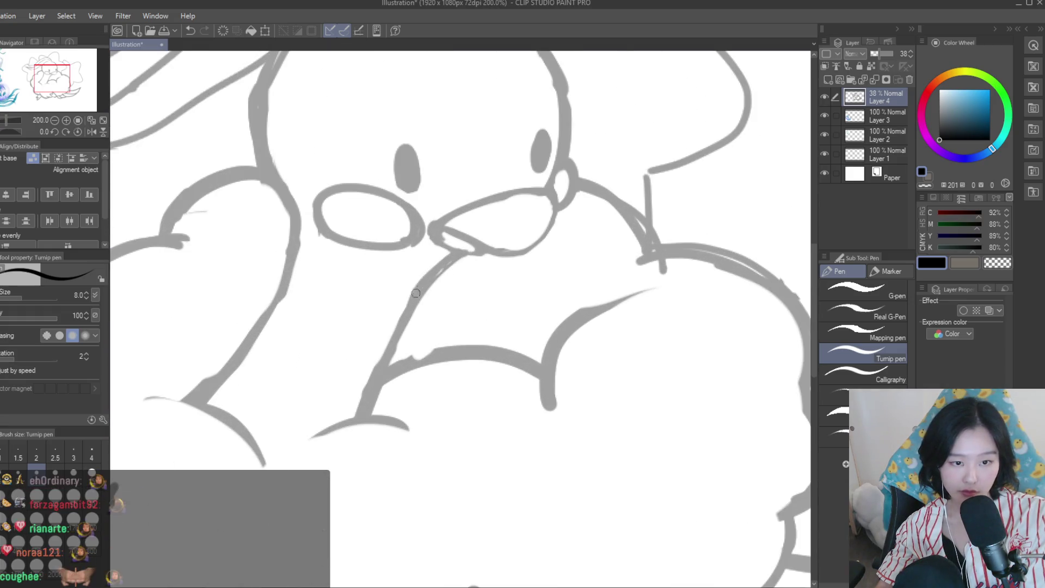
key(e)
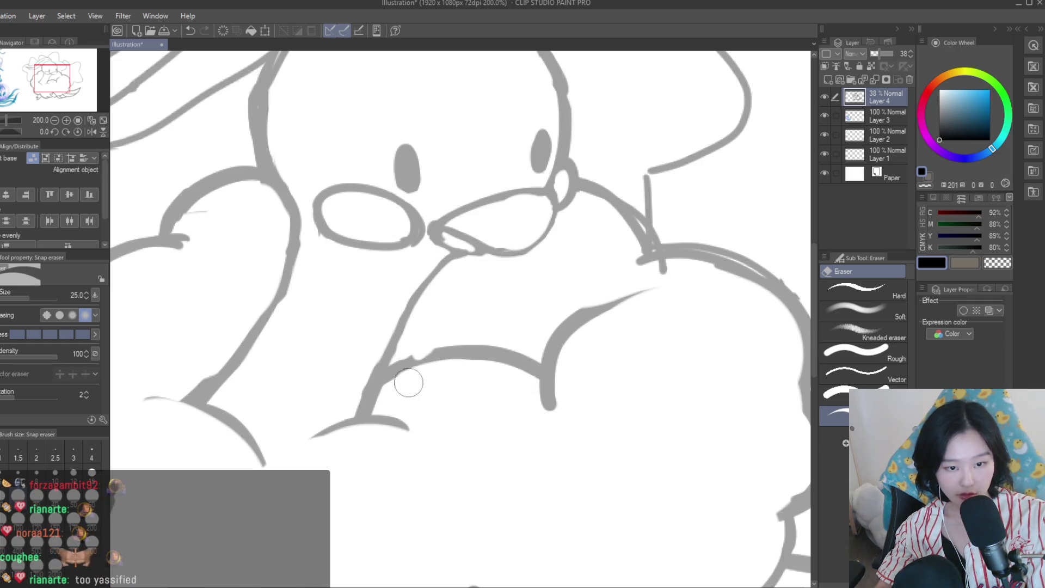
scroll(520, 339, down, 1)
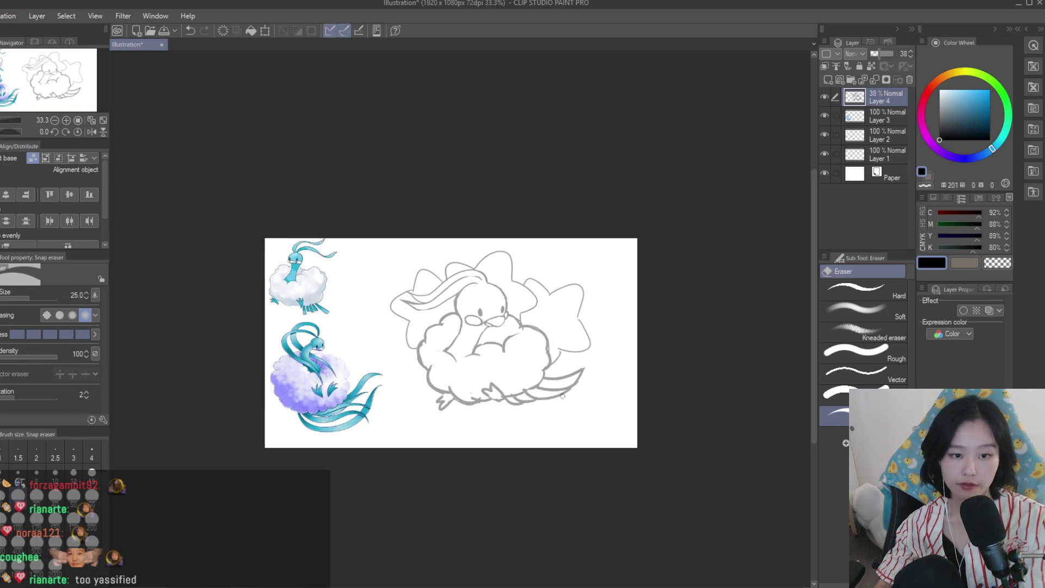
key(h)
key(h)
scroll(545, 389, up, 1)
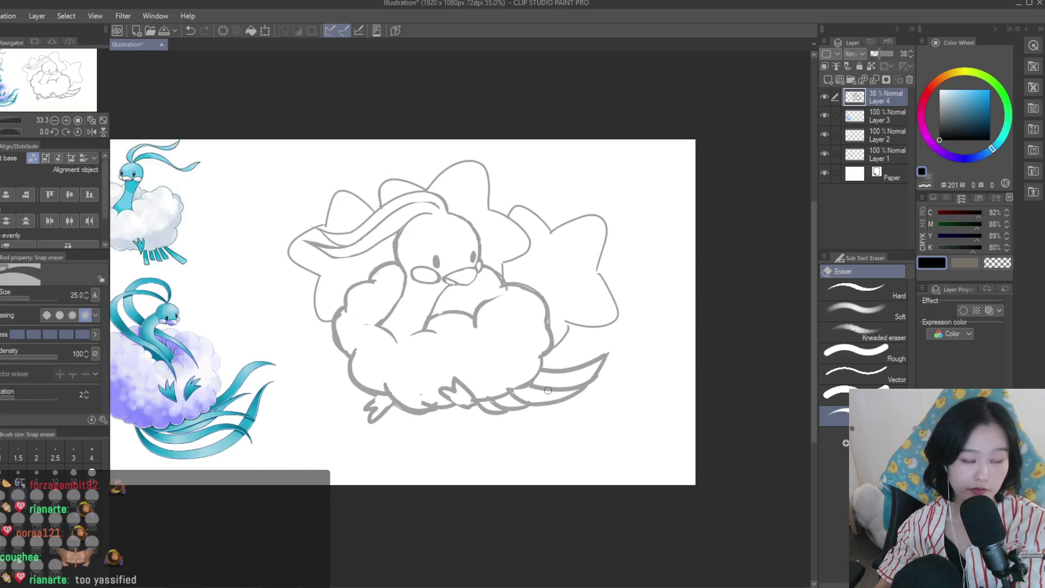
scroll(414, 229, up, 1)
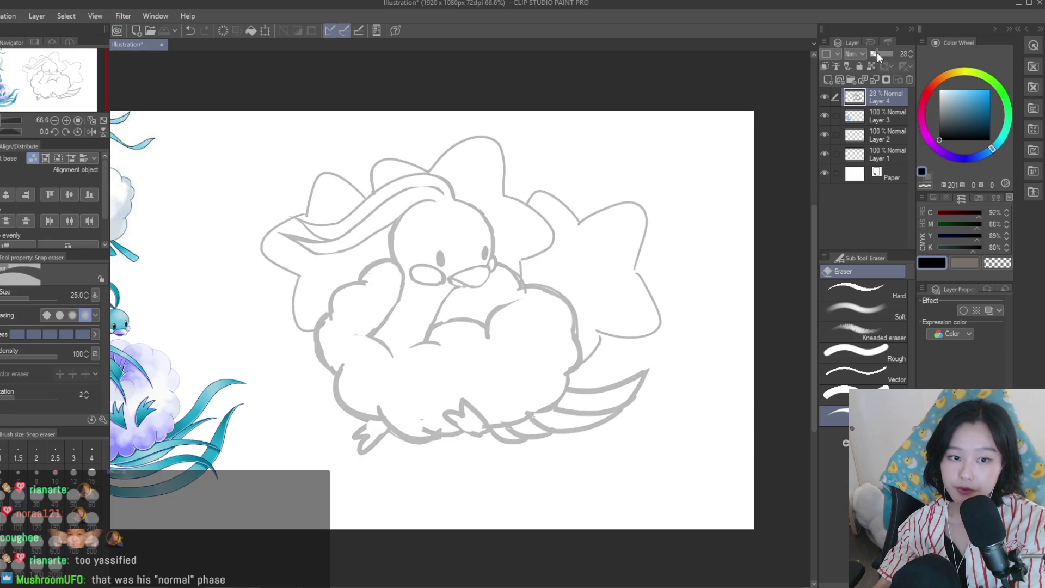
Raise Layer 4's opacity to 100% so the lines are solid black
drag(880, 52, 991, 59)
scroll(582, 299, up, 1)
scroll(583, 299, up, 1)
scroll(582, 299, up, 1)
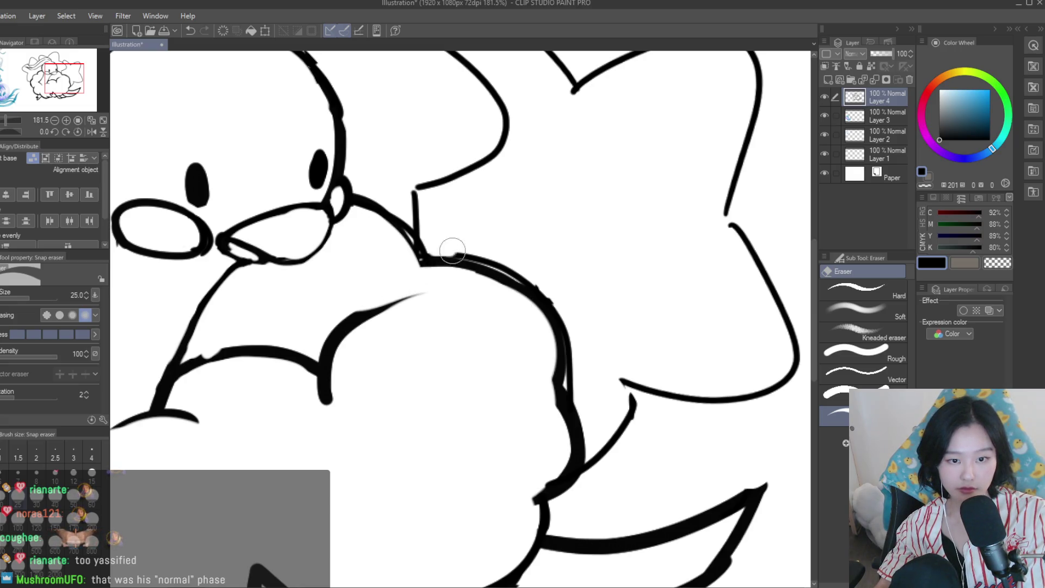
Erase the doubled inner lines along the cloud curve and trim its lower part
drag(452, 250, 569, 373)
drag(564, 432, 536, 486)
scroll(555, 419, down, 1)
drag(542, 427, 488, 508)
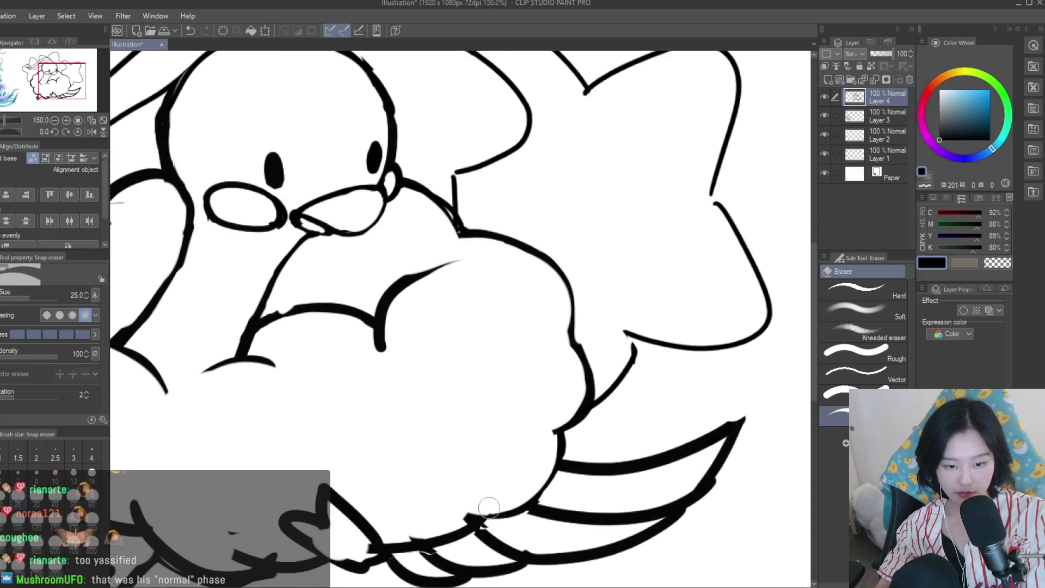
Draw a zigzag feather on the tail with the pen
key(p)
scroll(466, 489, up, 5)
drag(305, 302, 548, 389)
drag(460, 275, 361, 254)
scroll(361, 254, down, 3)
scroll(366, 345, down, 5)
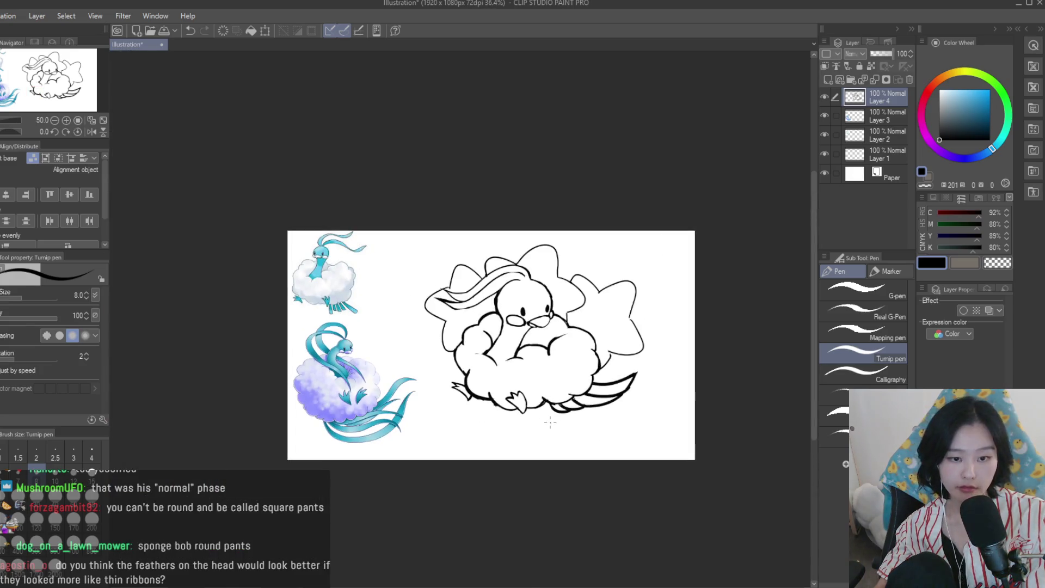
Flip the canvas to check the drawing and add a short curve at the lower-left cloud
key(h)
key(h)
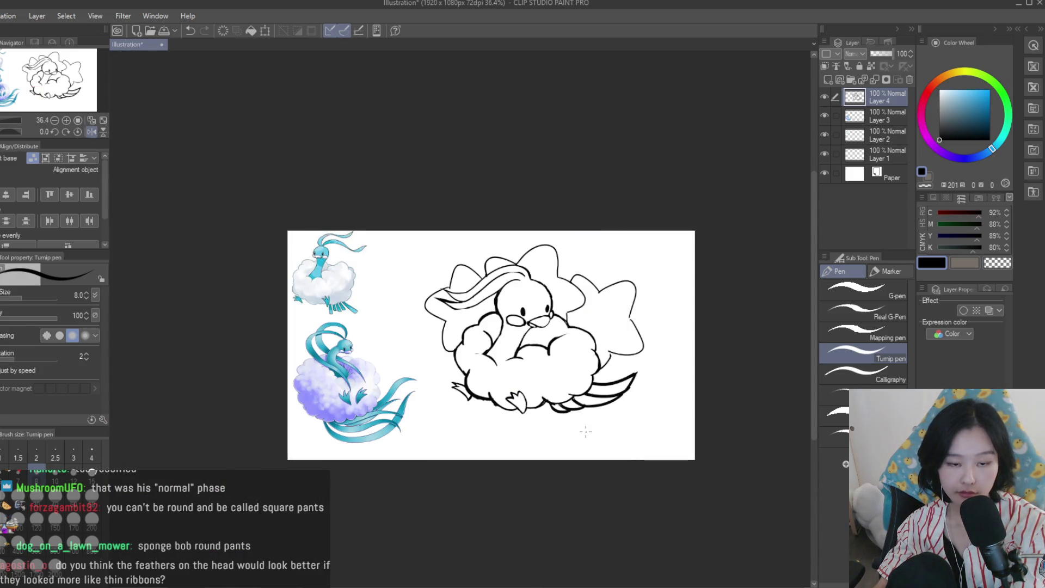
scroll(544, 425, up, 3)
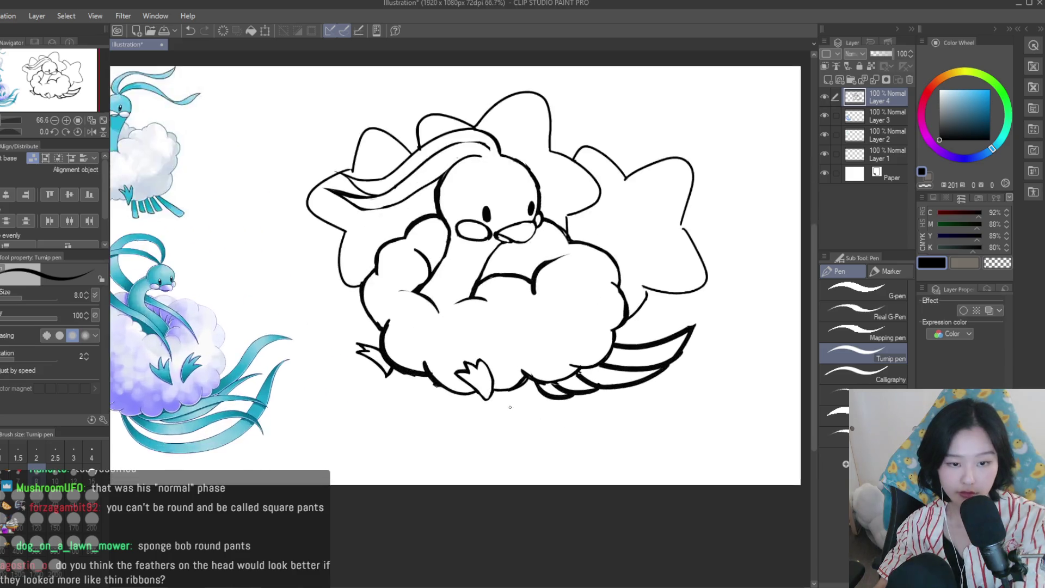
scroll(545, 425, up, 3)
drag(384, 359, 347, 310)
scroll(407, 371, down, 5)
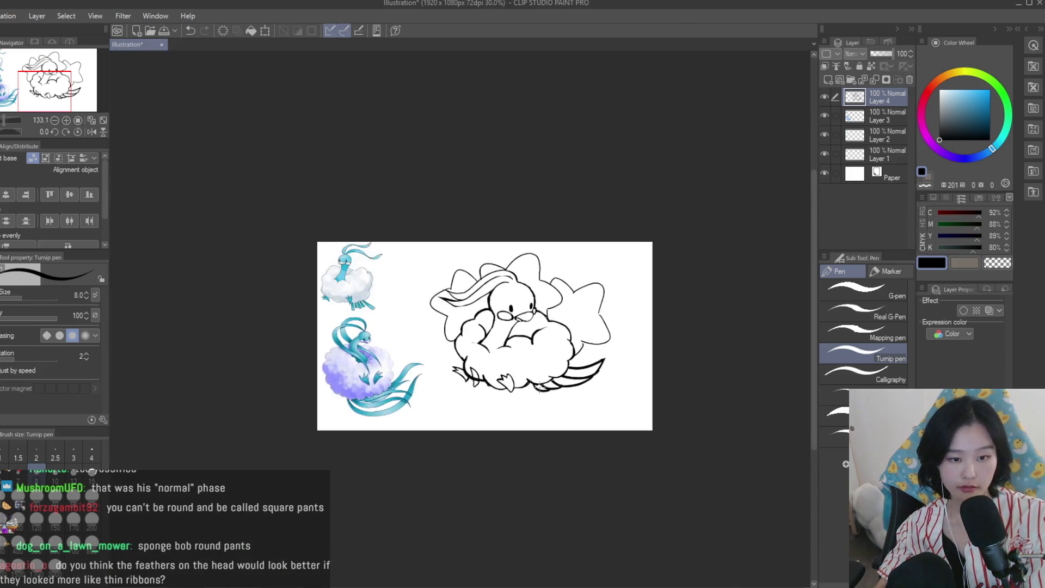
scroll(471, 325, up, 2)
scroll(471, 325, up, 2)
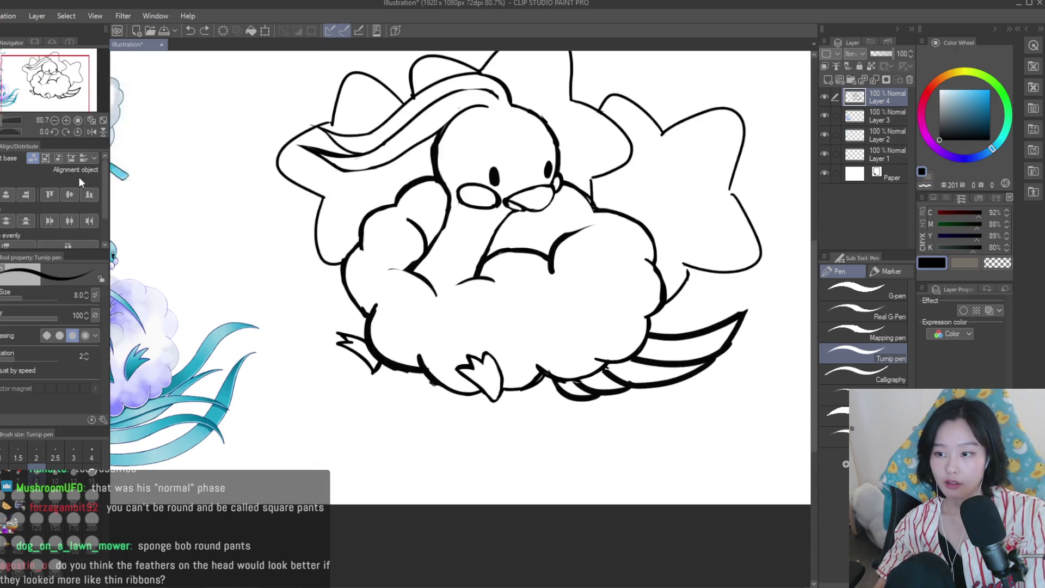
Trim stray marks along the bottom edge of the thick cloud outline
key(e)
scroll(436, 345, up, 1)
scroll(362, 380, up, 2)
drag(362, 380, 435, 400)
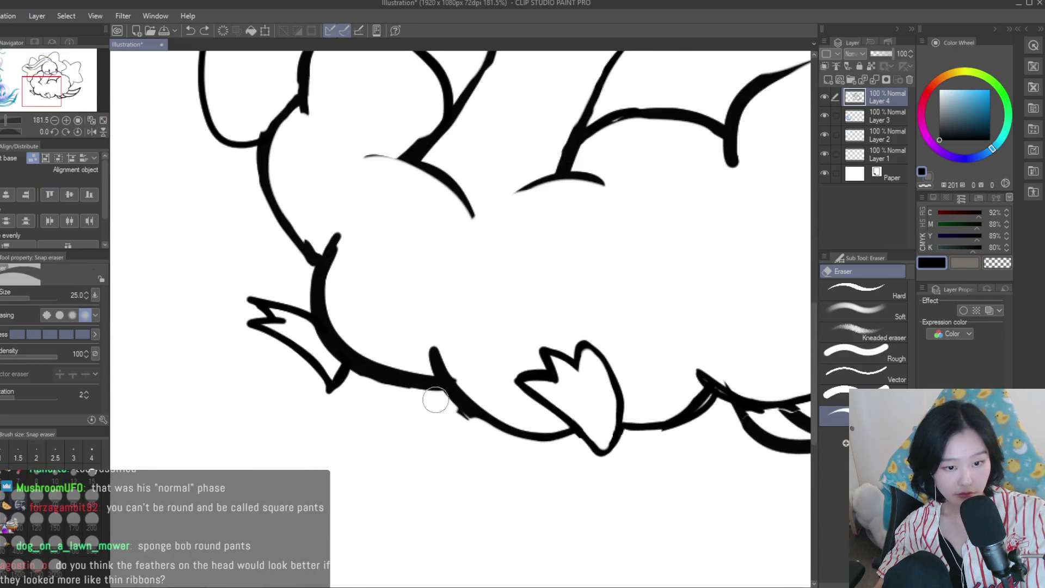
drag(360, 377, 406, 393)
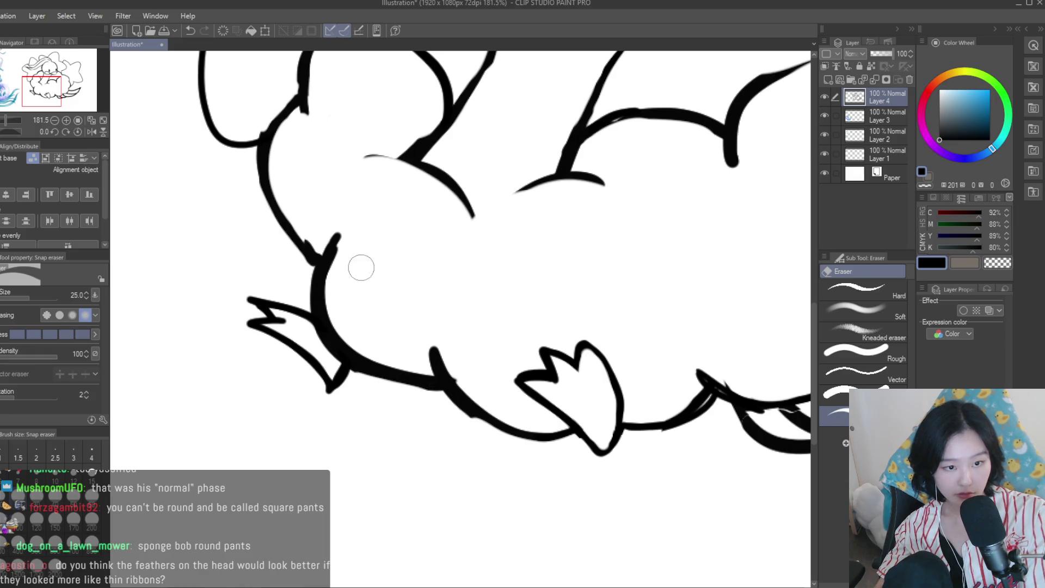
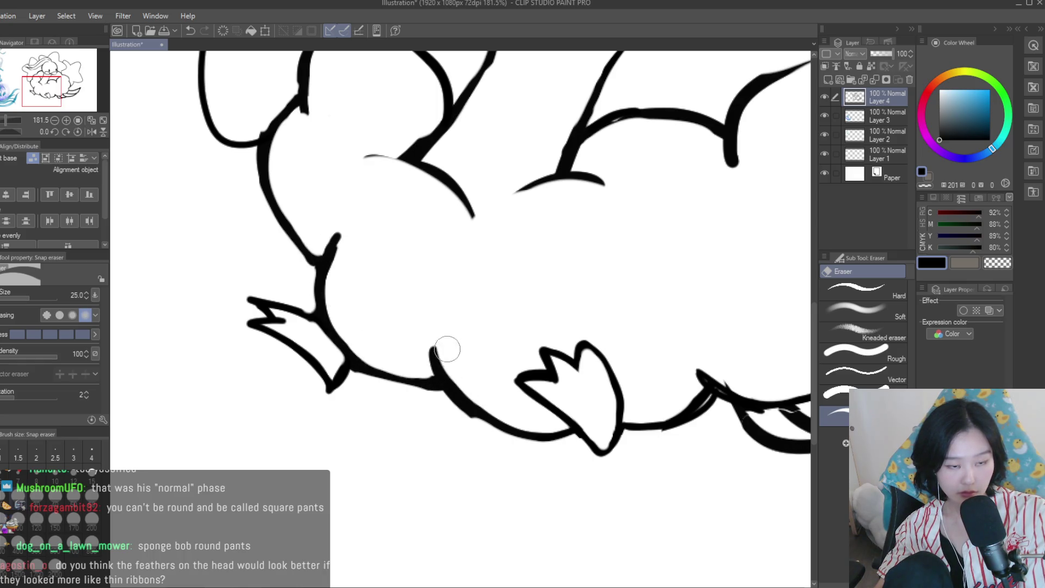
Erase the stray diagonal line running across the cloud
scroll(447, 349, down, 3)
scroll(517, 381, down, 2)
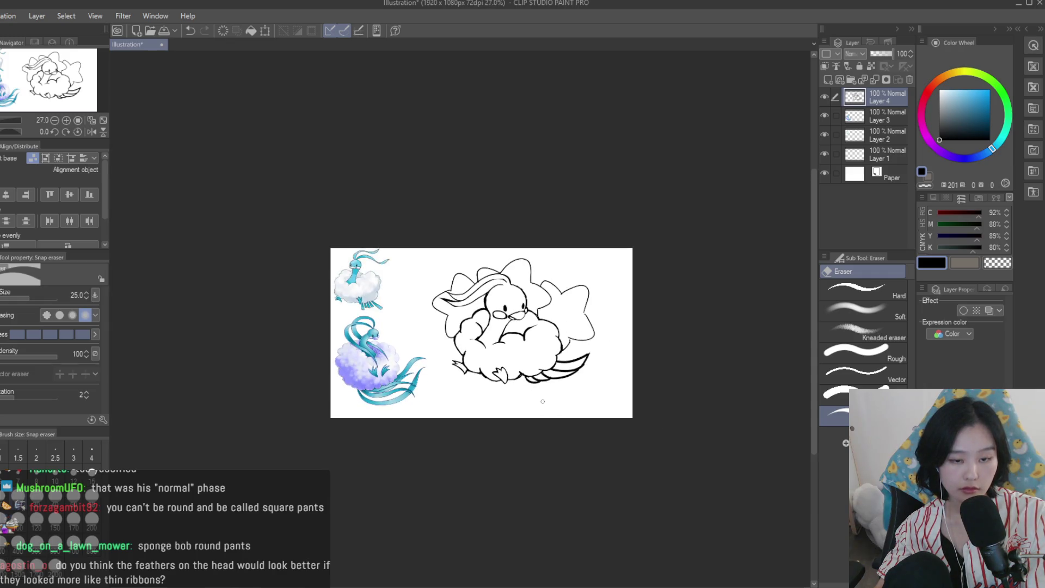
scroll(543, 402, up, 3)
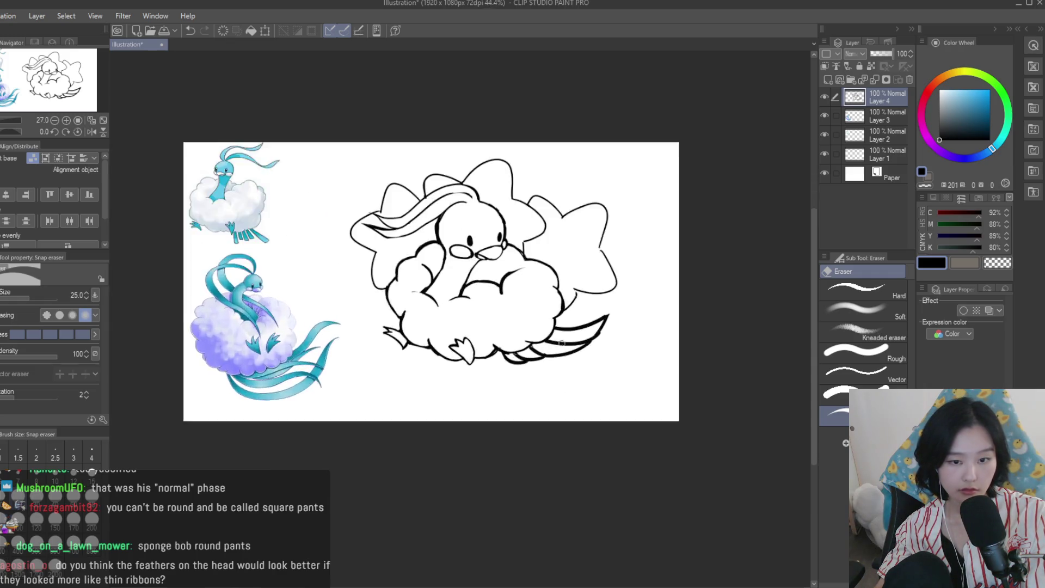
scroll(539, 381, up, 3)
scroll(519, 305, up, 3)
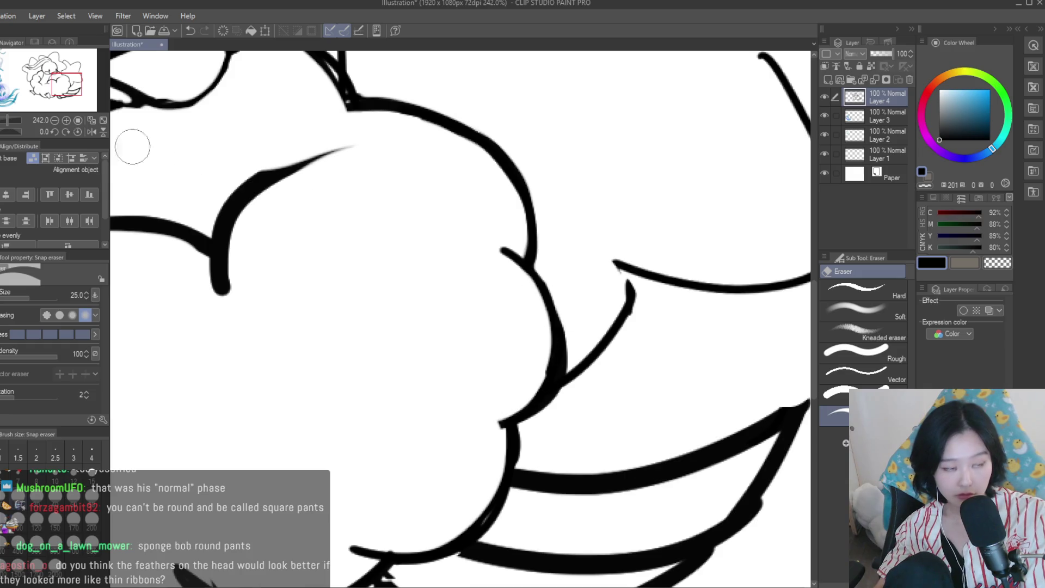
key(p)
scroll(566, 361, down, 3)
scroll(566, 361, up, 1)
scroll(566, 361, up, 1)
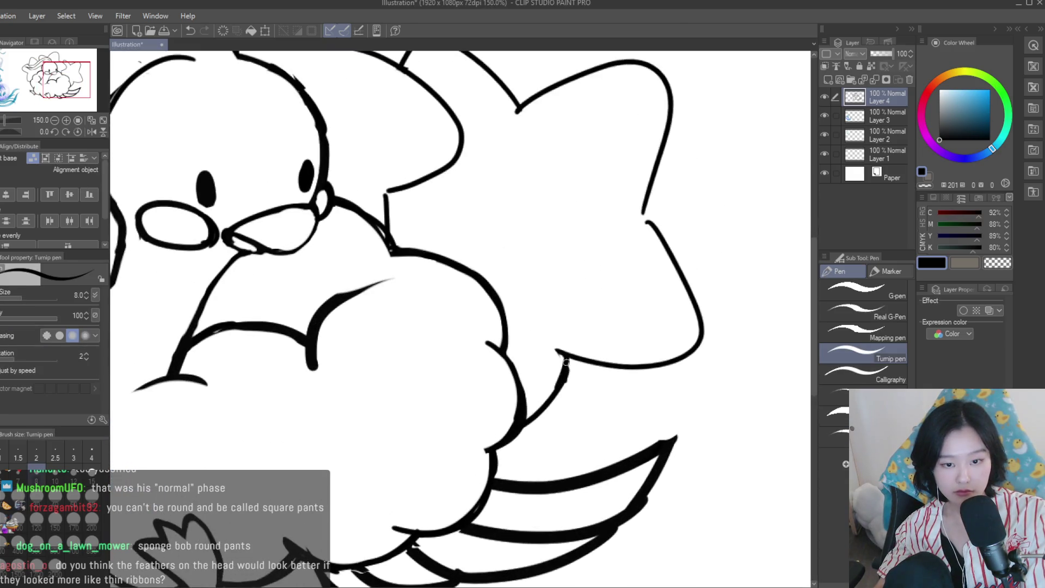
scroll(589, 355, down, 3)
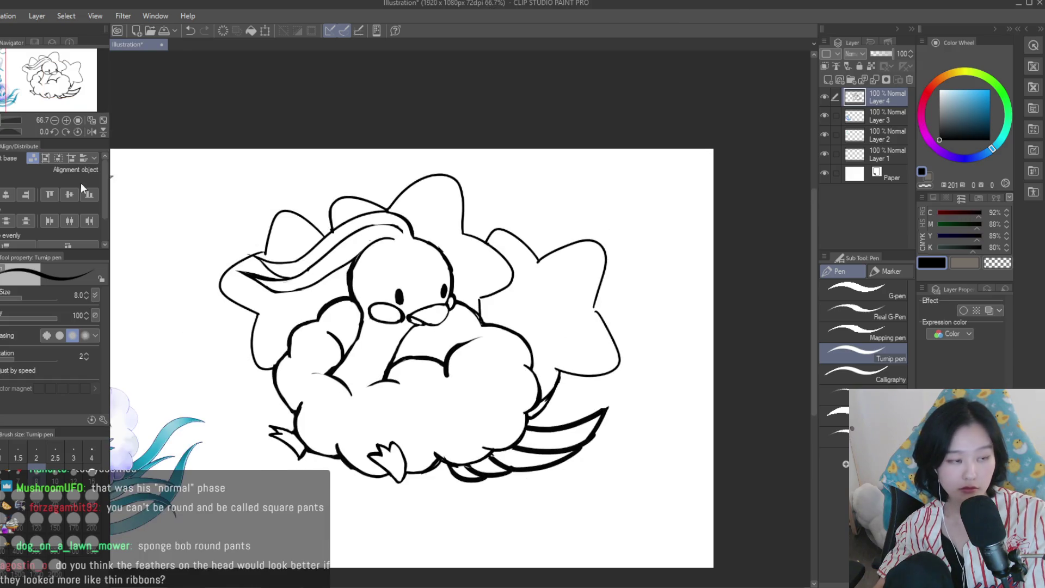
key(e)
scroll(566, 392, up, 3)
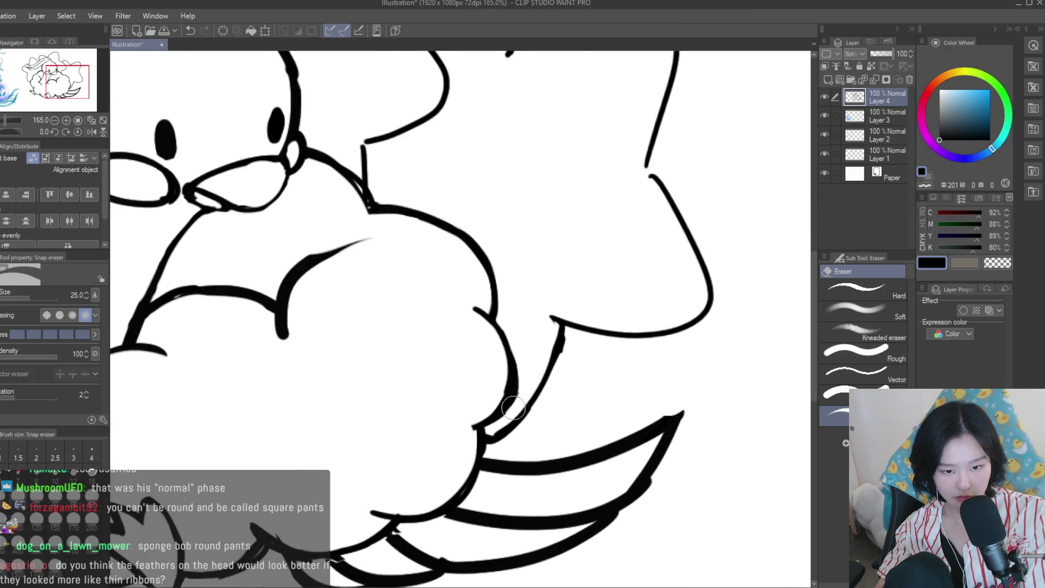
scroll(513, 407, down, 4)
scroll(560, 348, down, 2)
scroll(560, 347, up, 2)
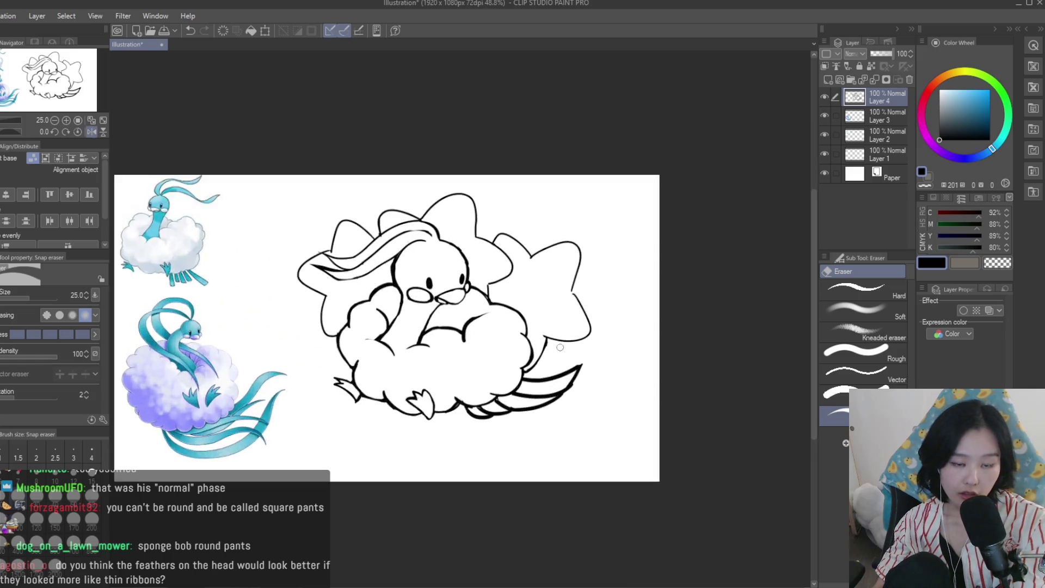
scroll(560, 348, up, 2)
scroll(555, 338, up, 2)
scroll(539, 318, up, 1)
scroll(562, 322, up, 1)
mouse_move(562, 322)
mouse_down()
mouse_move(478, 443)
mouse_move(443, 473)
mouse_up()
Undo the two vertical strokes and redraw the line joining the star wing to the cloud
scroll(536, 402, down, 3)
scroll(598, 415, down, 2)
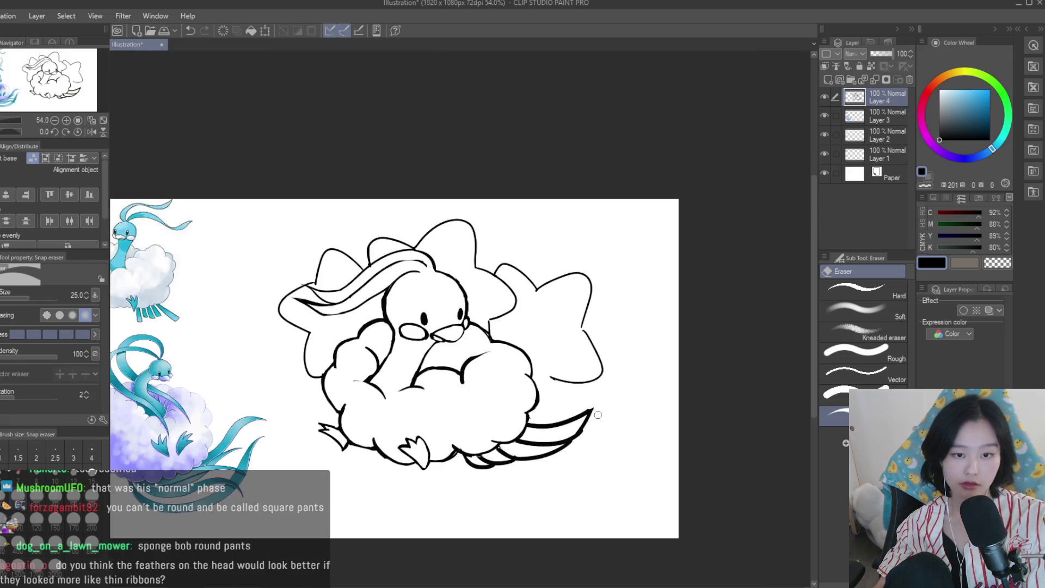
scroll(590, 437, up, 2)
key(p)
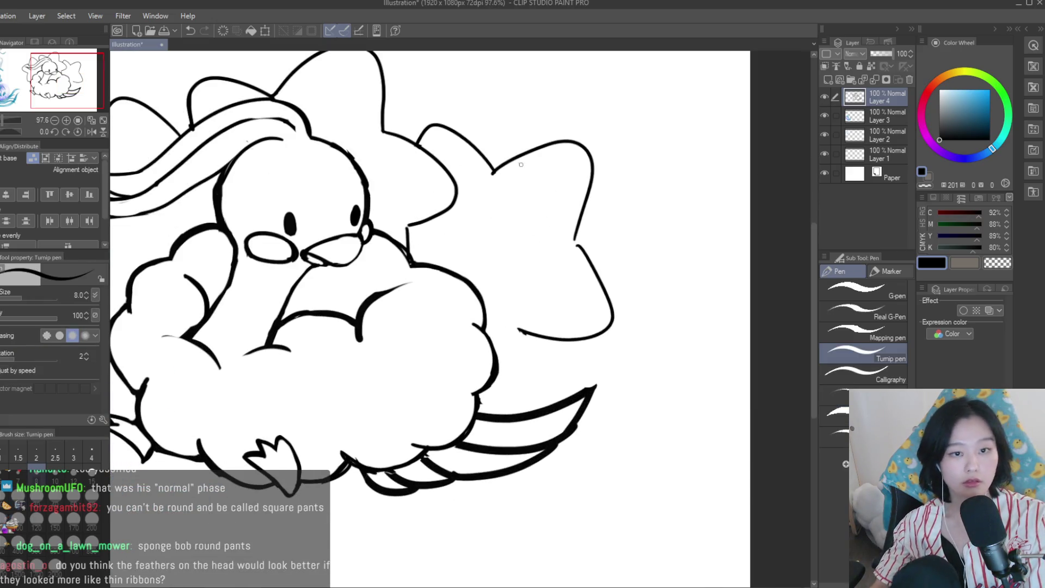
key(ctrl+z)
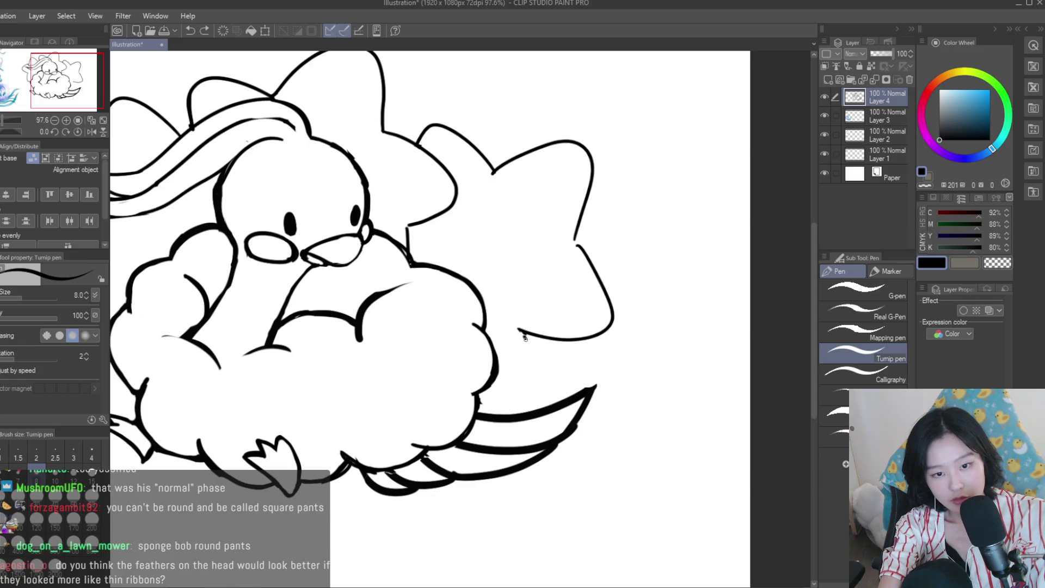
key(ctrl+z)
drag(527, 334, 516, 410)
Extend the tail line downward and connect the star wing's lower edge to the cloud
scroll(520, 345, down, 3)
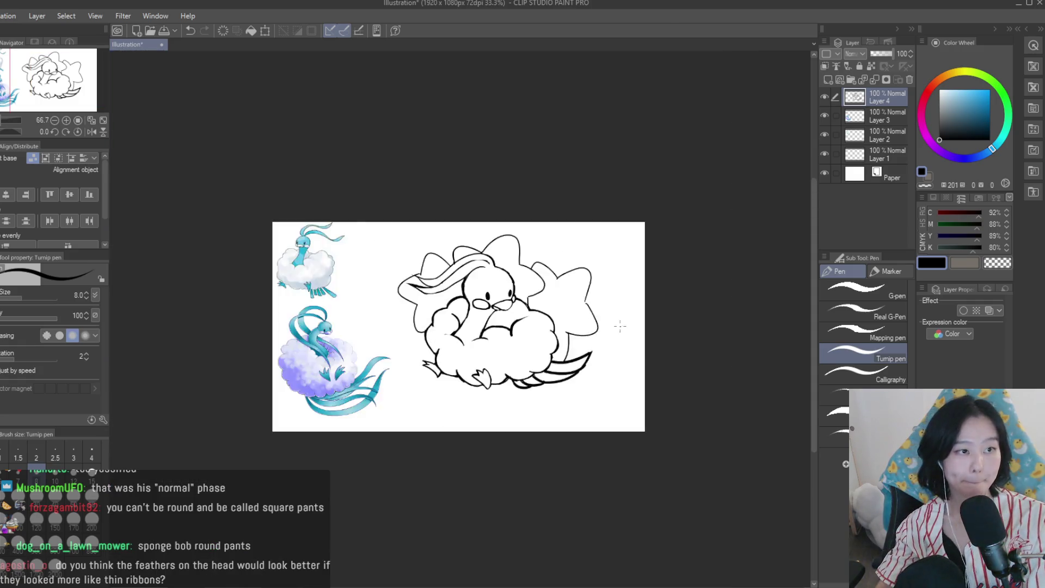
scroll(520, 345, down, 2)
scroll(565, 339, up, 3)
scroll(565, 338, up, 2)
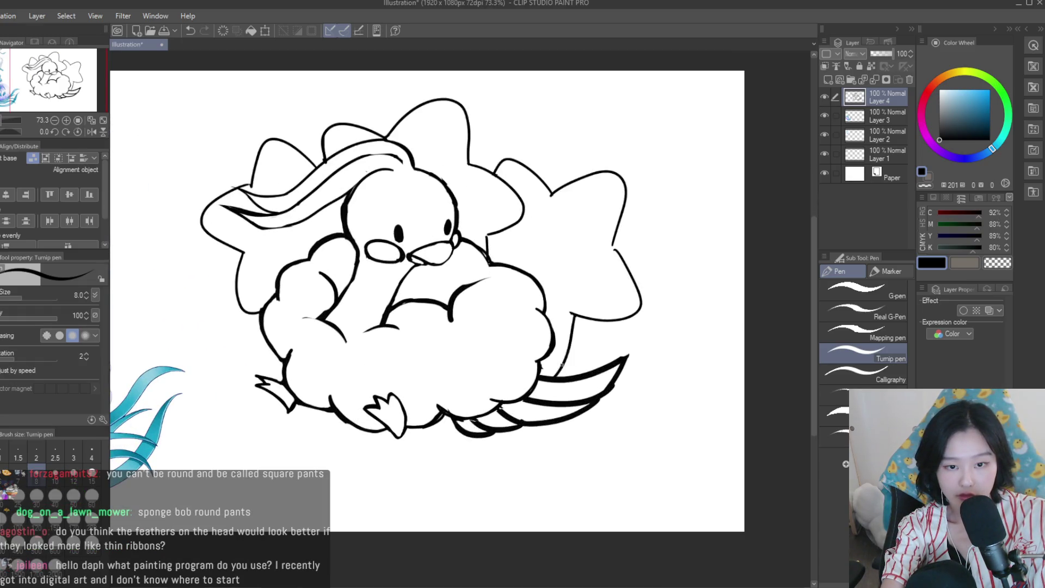
drag(551, 353, 544, 365)
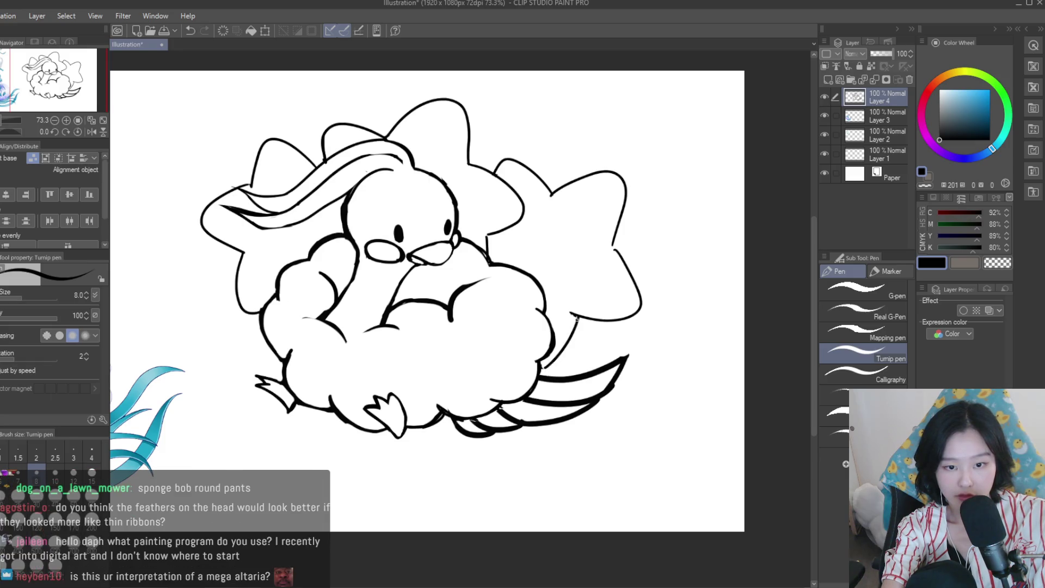
drag(575, 315, 560, 343)
scroll(440, 345, down, 3)
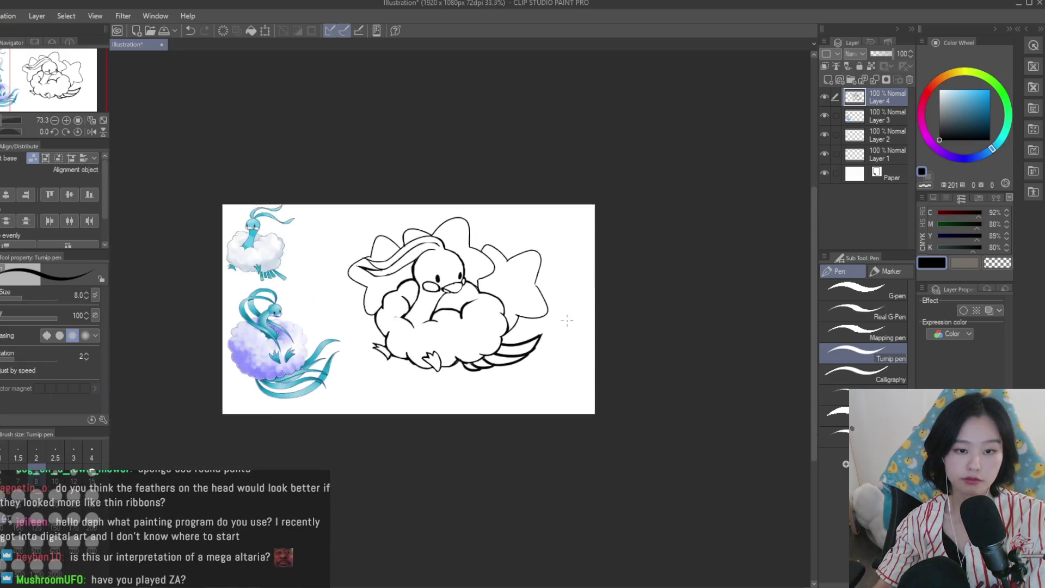
scroll(441, 345, down, 2)
Flip the canvas view to check the drawing, then thicken the star wing's upper outline
key(h)
key(h)
scroll(524, 287, up, 2)
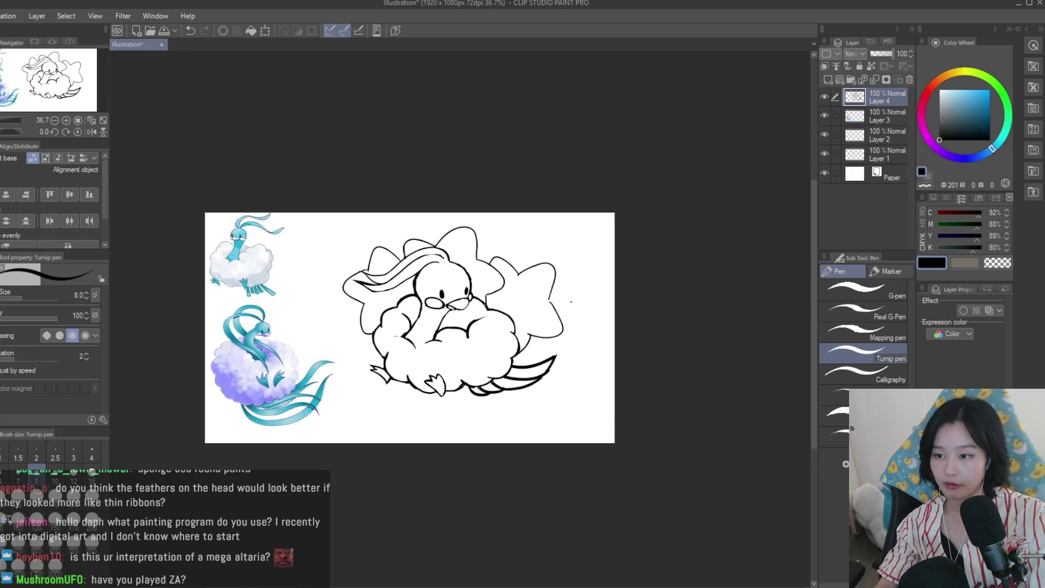
scroll(545, 305, up, 2)
scroll(577, 332, up, 2)
scroll(615, 363, down, 1)
scroll(615, 363, up, 2)
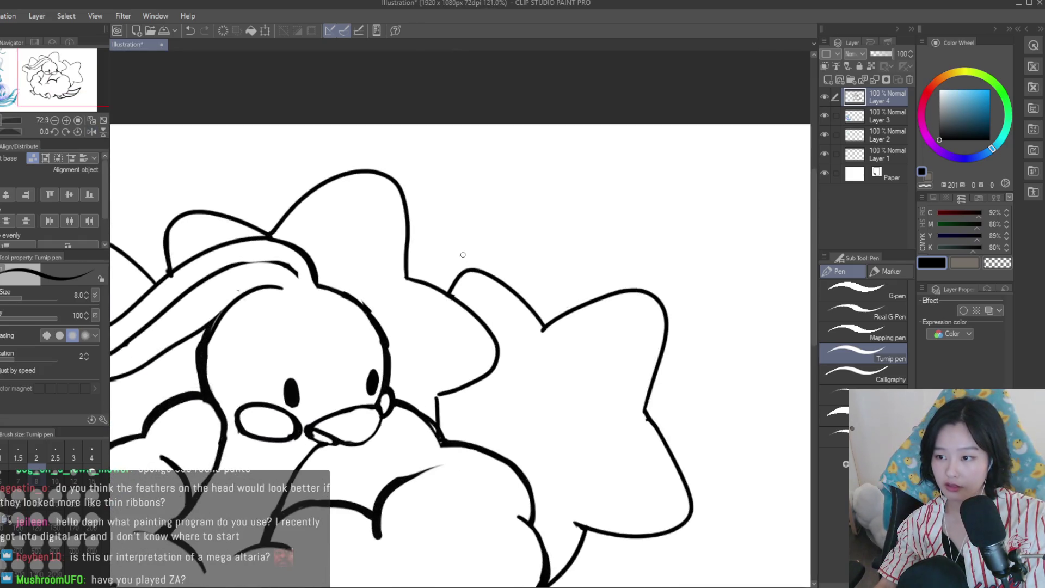
scroll(577, 343, up, 2)
drag(443, 255, 544, 322)
scroll(404, 279, down, 2)
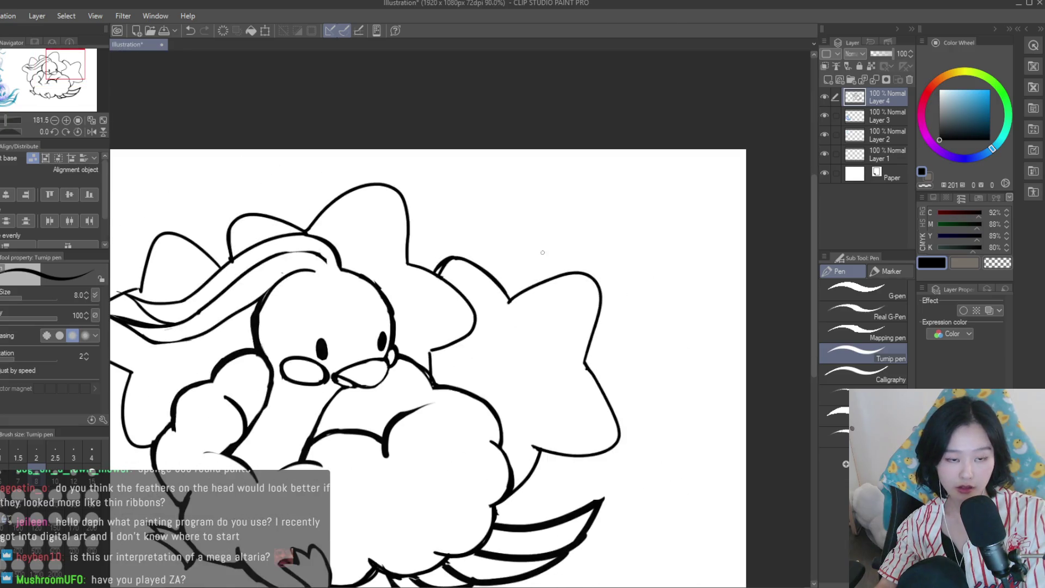
scroll(381, 261, down, 2)
scroll(370, 256, up, 2)
scroll(360, 248, down, 1)
On the mirrored canvas, rework the ribbon tip outline by erasing its inner edge and outer curve, then redraw it
key(h)
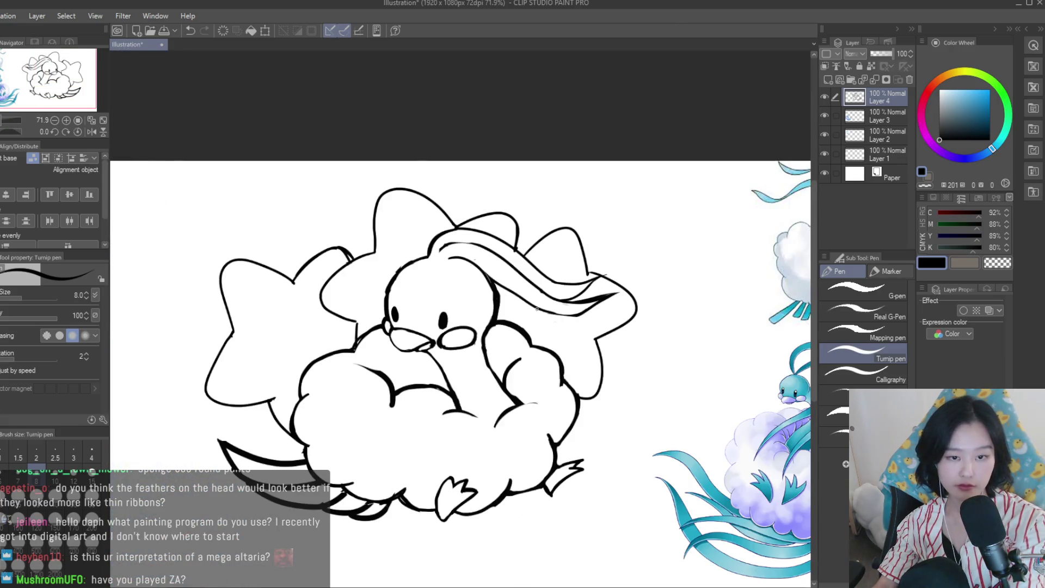
scroll(626, 294, up, 3)
mouse_move(556, 218)
mouse_down()
mouse_move(661, 309)
mouse_move(591, 361)
mouse_up()
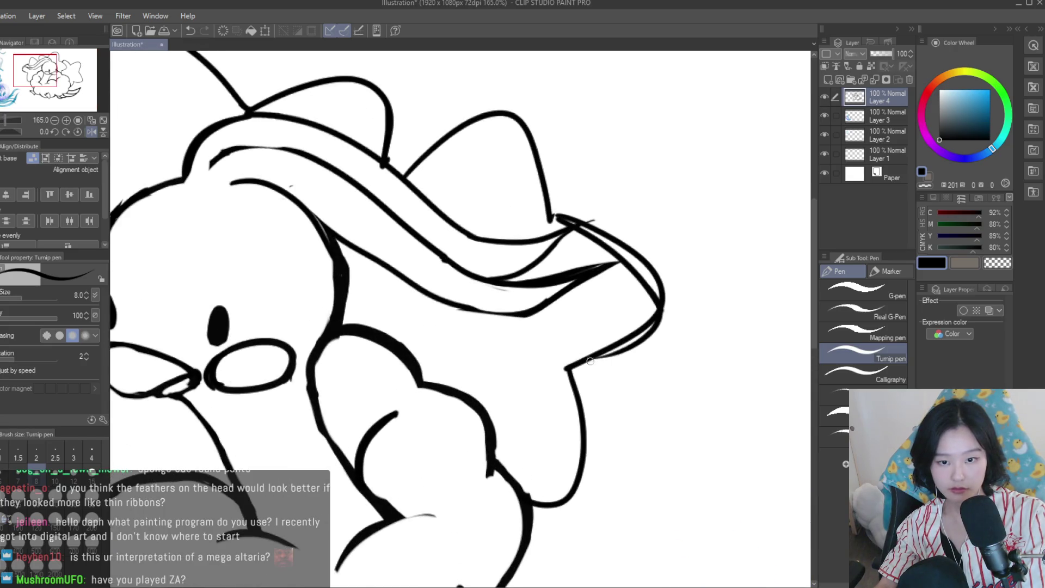
key(e)
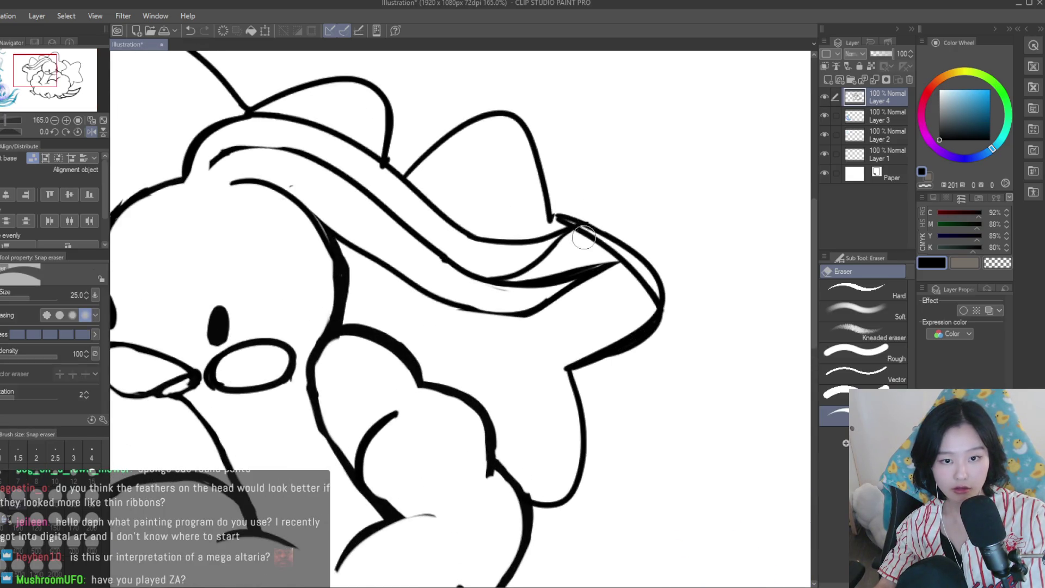
drag(572, 231, 622, 267)
drag(649, 312, 660, 291)
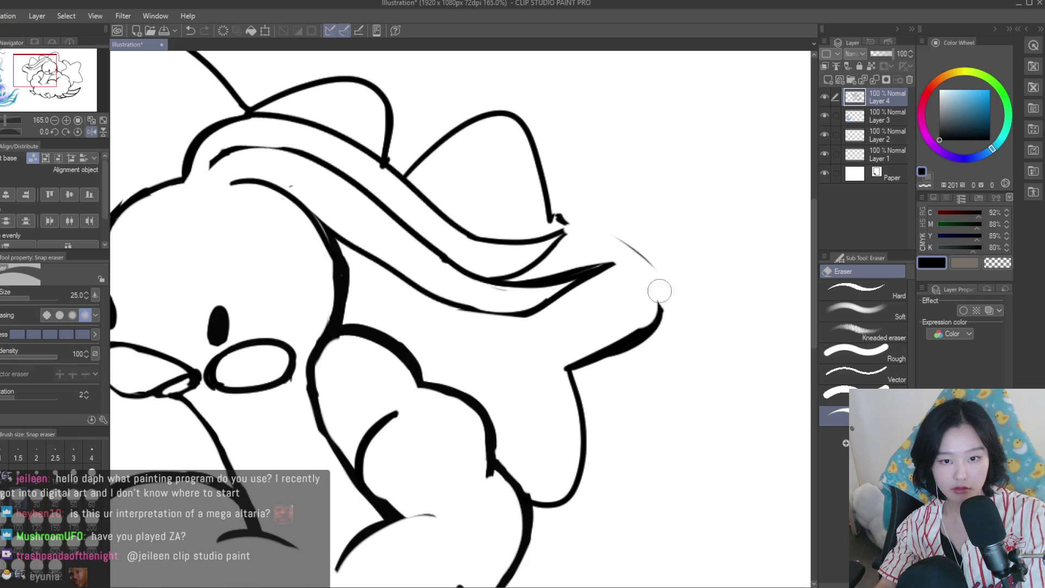
drag(574, 350, 656, 310)
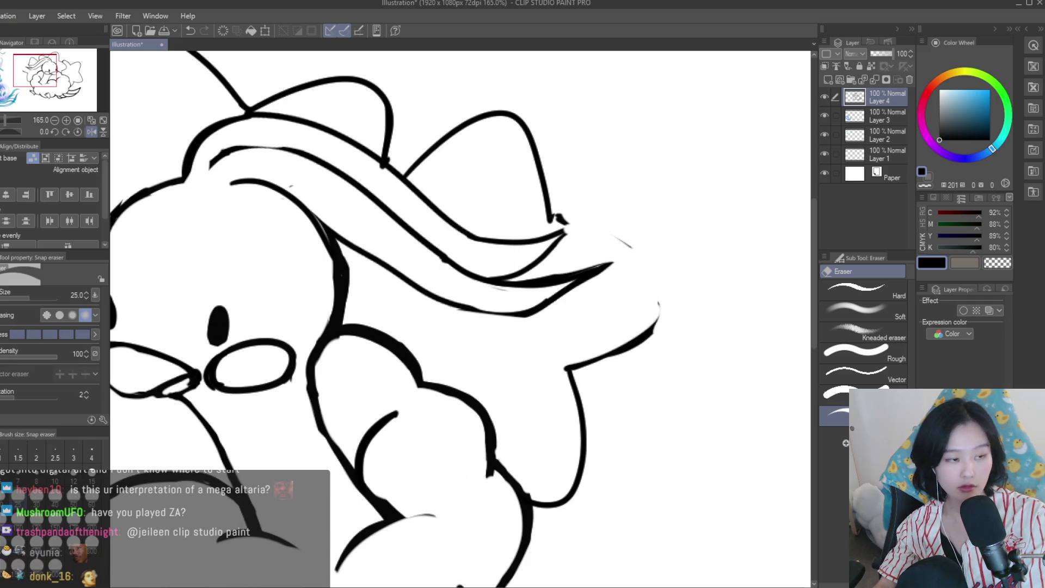
key(p)
scroll(571, 215, up, 2)
drag(550, 217, 652, 280)
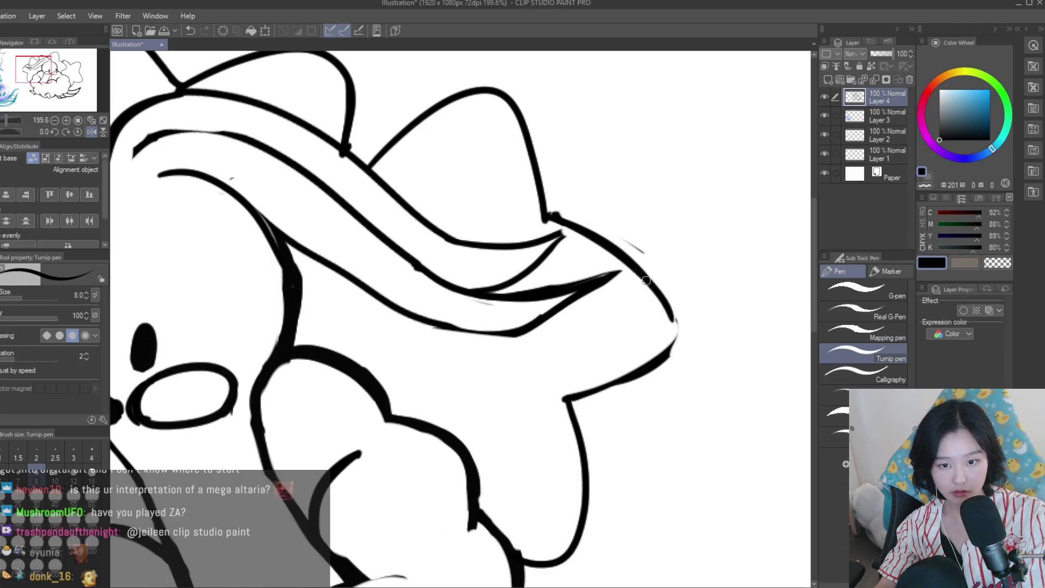
Ink a bolder line along the head's top and erase the stray line bits there
scroll(663, 354, down, 4)
scroll(656, 336, down, 4)
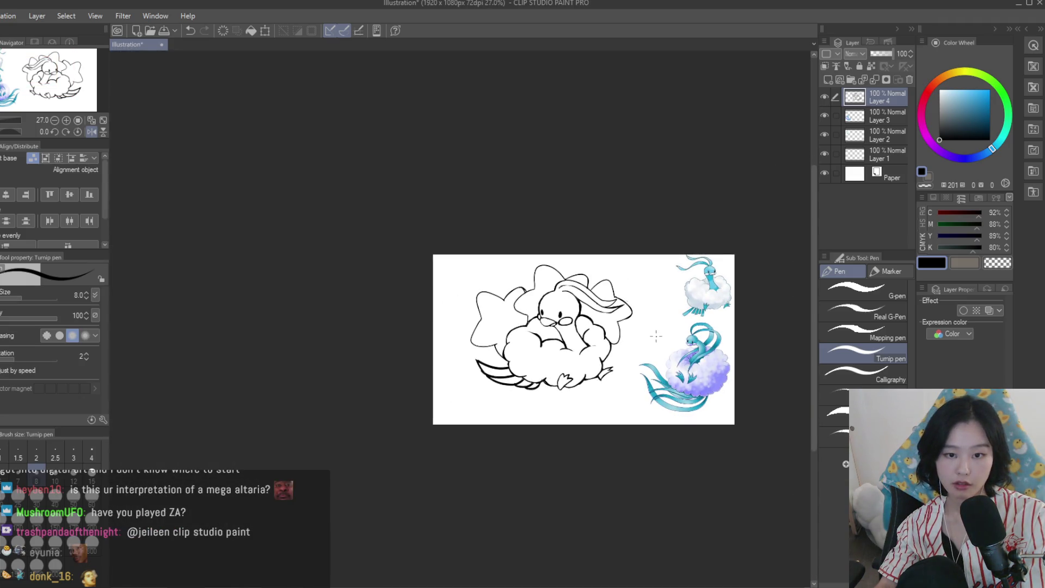
scroll(656, 336, up, 5)
scroll(627, 316, up, 3)
scroll(588, 283, down, 3)
scroll(545, 245, up, 1)
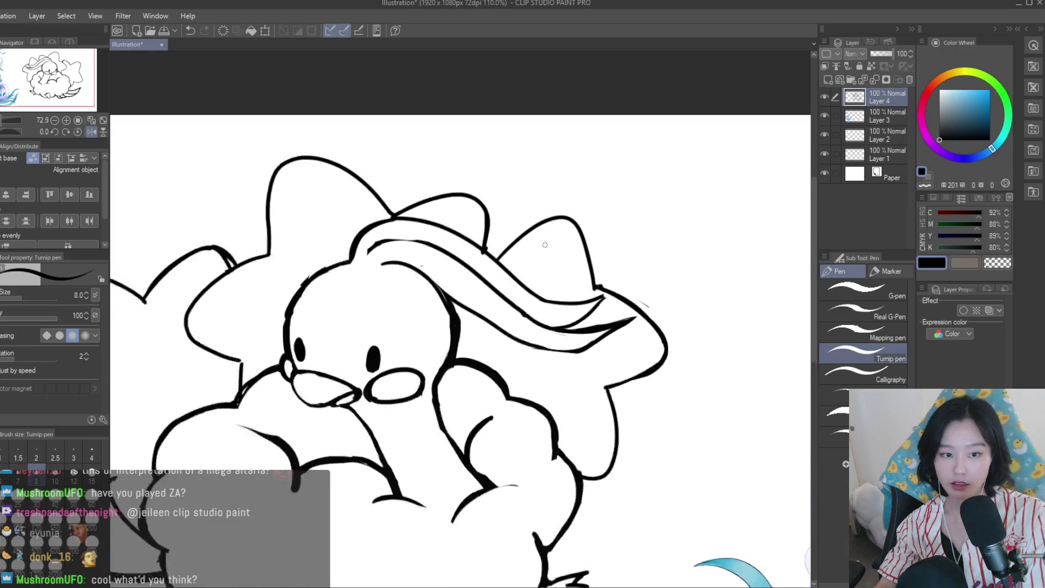
scroll(398, 222, up, 2)
drag(353, 224, 561, 314)
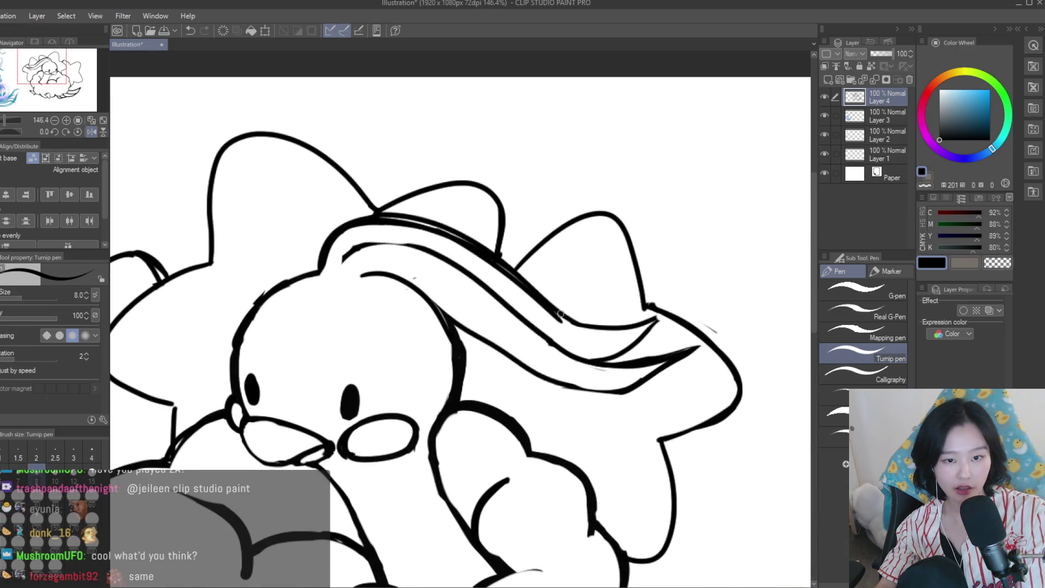
key(e)
scroll(359, 220, up, 1)
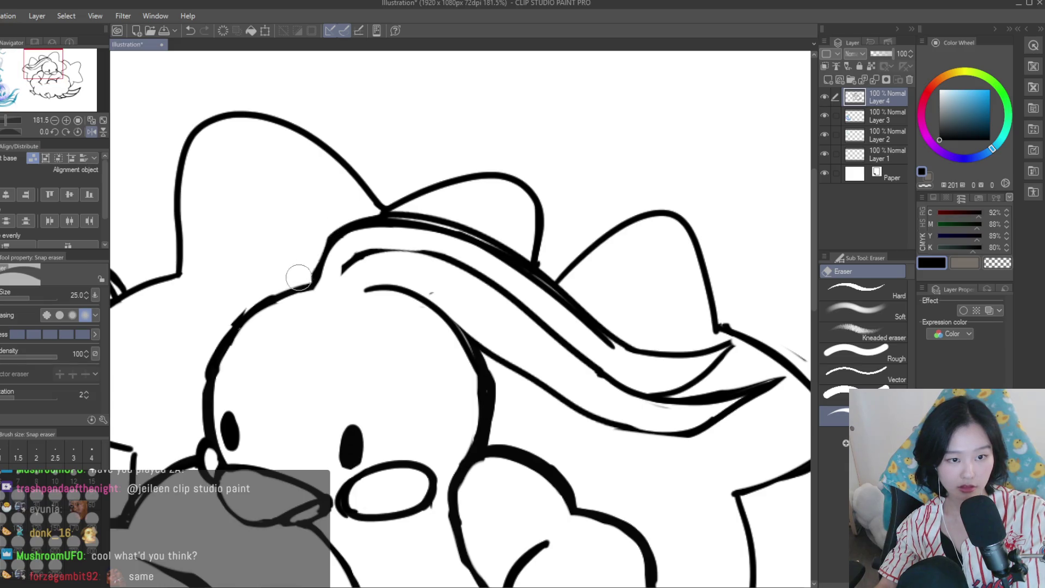
mouse_move(342, 222)
mouse_down()
mouse_move(506, 249)
mouse_move(622, 336)
mouse_up()
scroll(572, 287, down, 5)
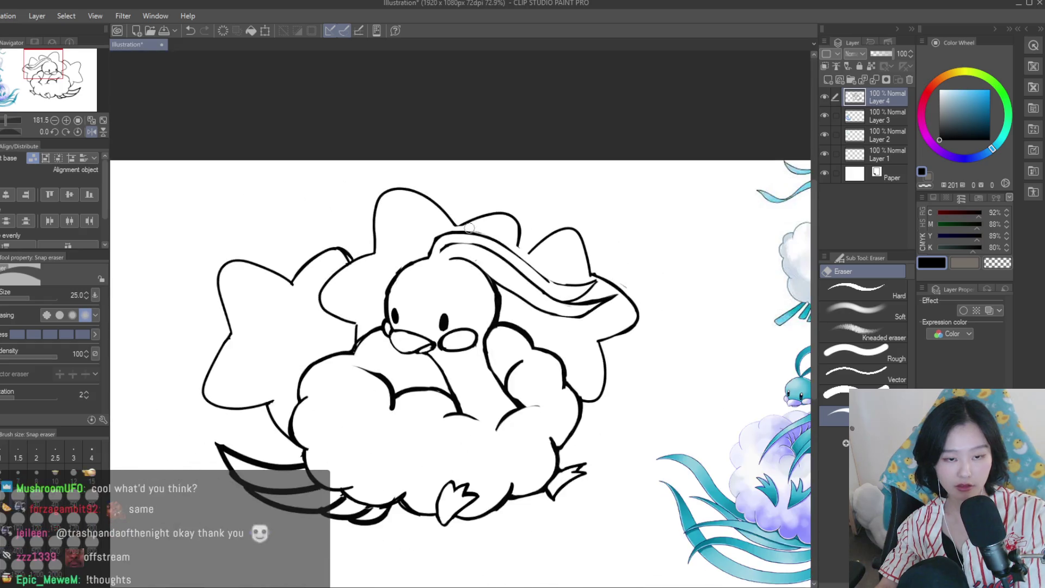
scroll(465, 223, up, 3)
scroll(464, 223, down, 3)
scroll(465, 224, down, 1)
Restore the unmirrored view and zoom around to inspect the line art
key(h)
scroll(467, 278, up, 1)
scroll(467, 277, up, 1)
scroll(467, 278, up, 3)
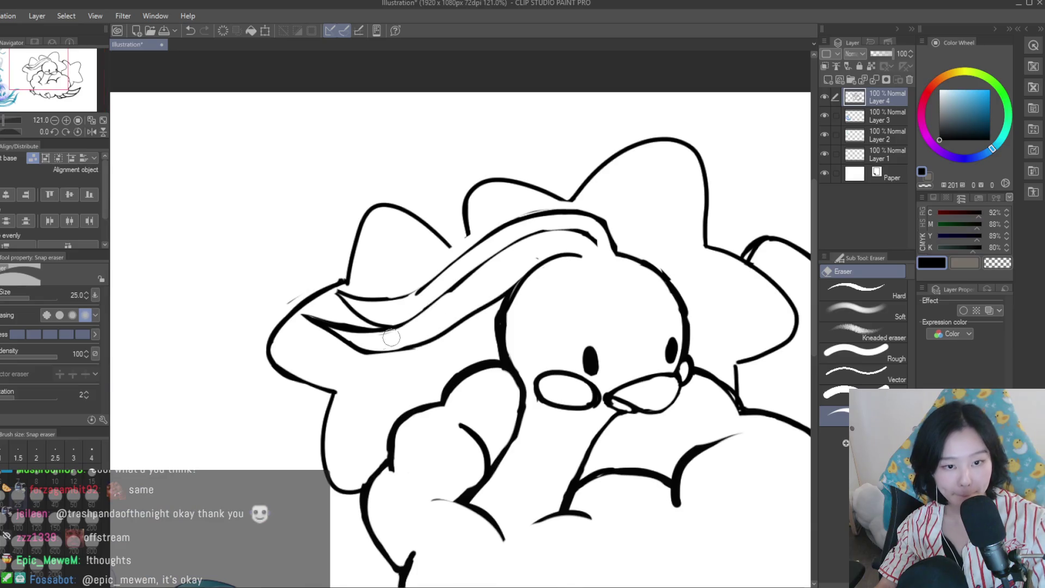
key(p)
scroll(330, 348, up, 2)
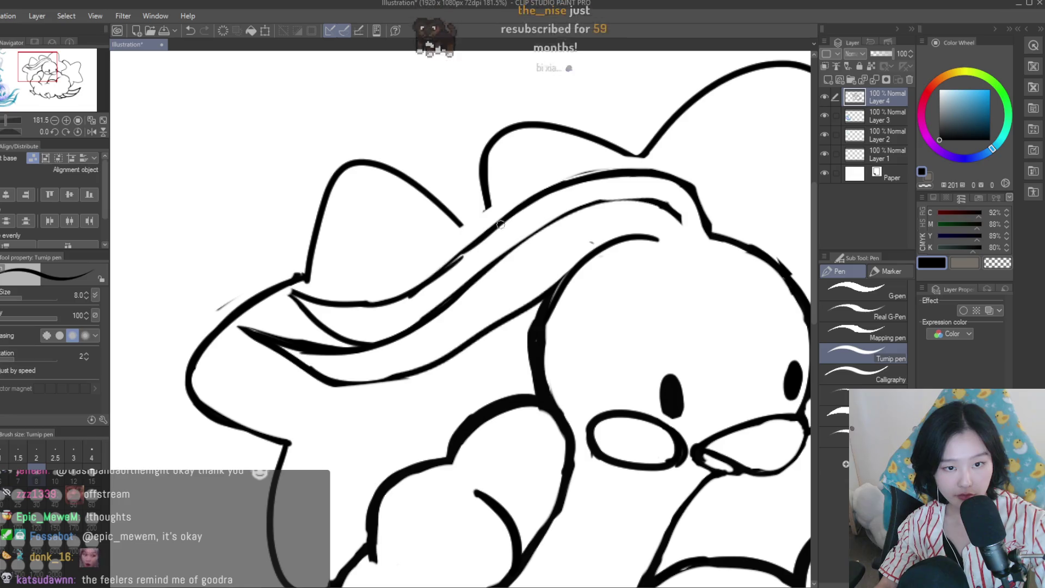
scroll(496, 231, up, 1)
scroll(495, 232, up, 2)
scroll(492, 235, up, 1)
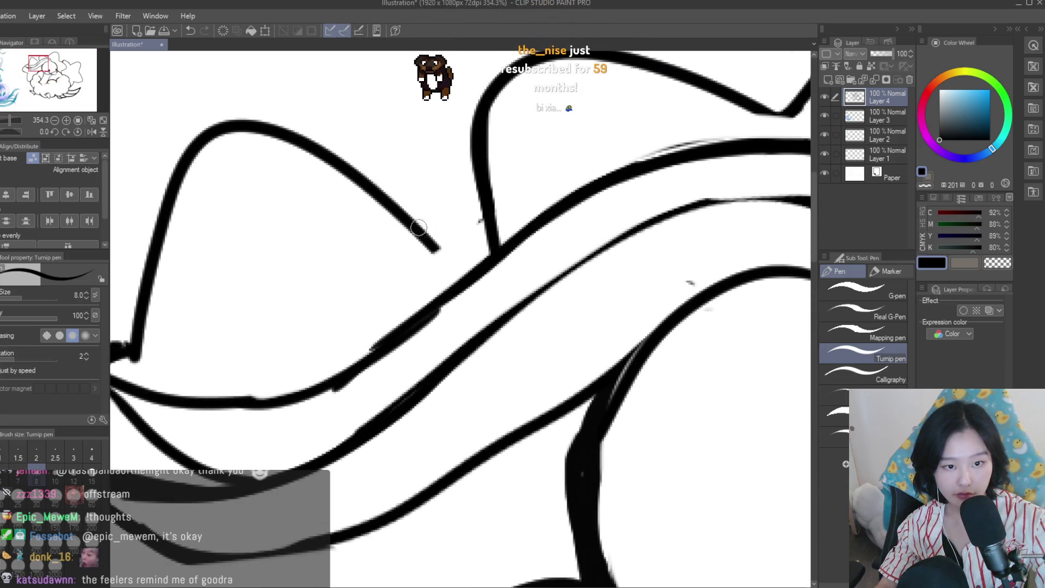
scroll(492, 236, down, 5)
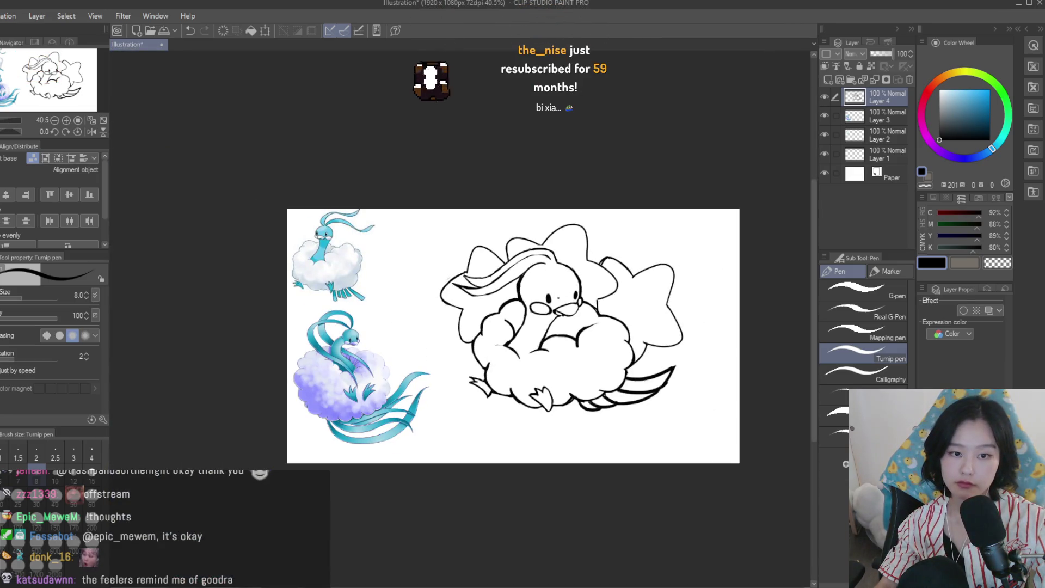
scroll(578, 318, down, 1)
scroll(579, 318, up, 2)
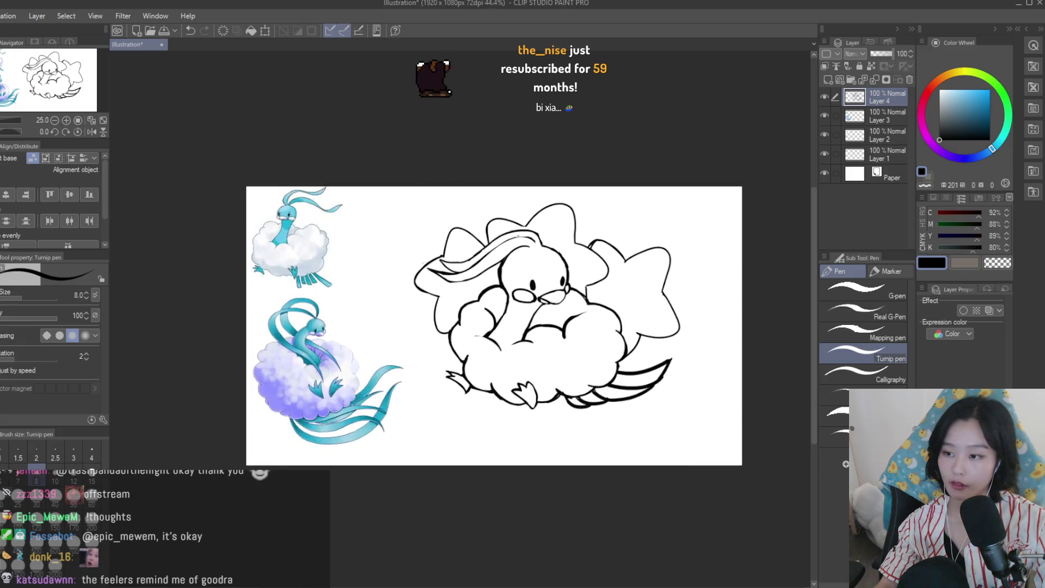
scroll(492, 229, up, 3)
scroll(492, 229, up, 3)
scroll(492, 229, down, 2)
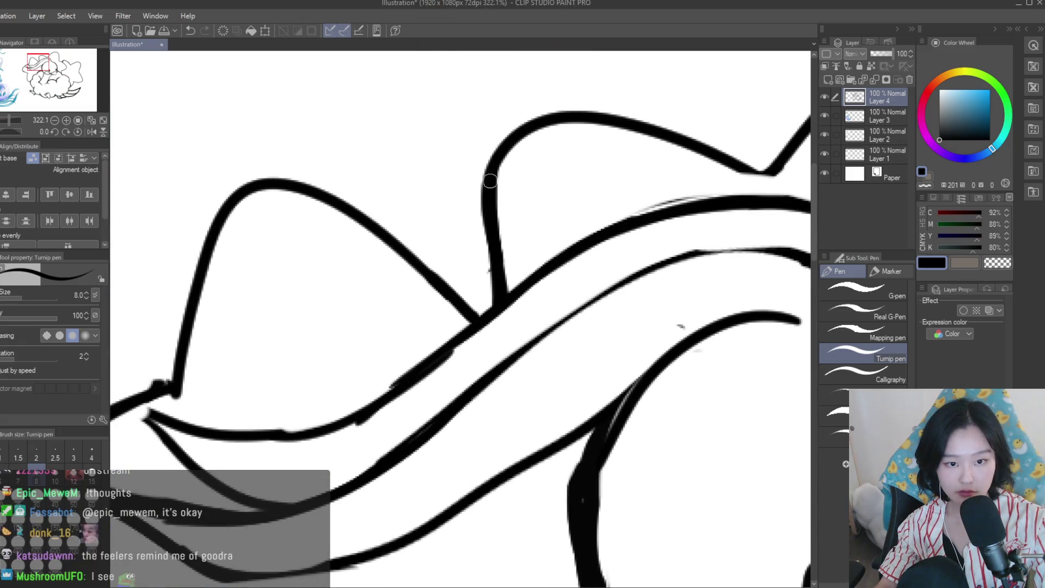
scroll(495, 223, down, 2)
scroll(500, 218, down, 1)
scroll(507, 210, up, 2)
scroll(507, 211, down, 1)
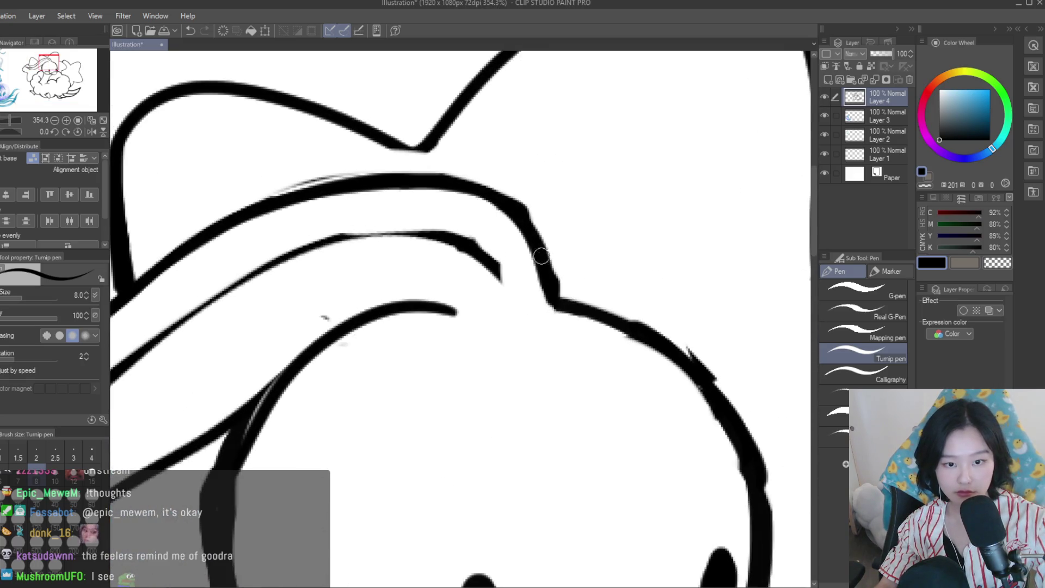
scroll(544, 245, down, 1)
scroll(585, 293, down, 2)
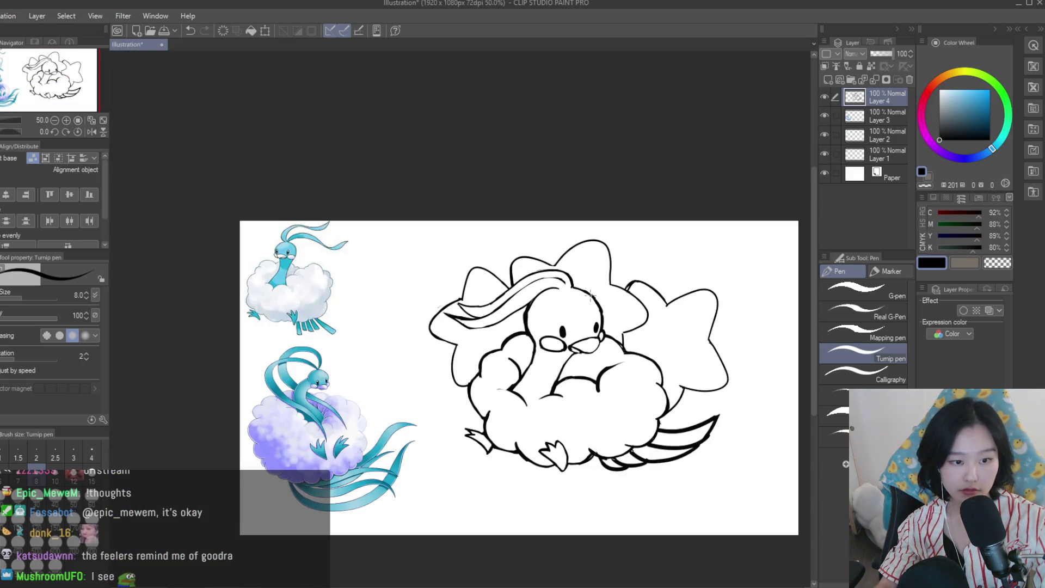
scroll(591, 294, up, 2)
key(e)
scroll(574, 293, up, 2)
scroll(543, 282, up, 1)
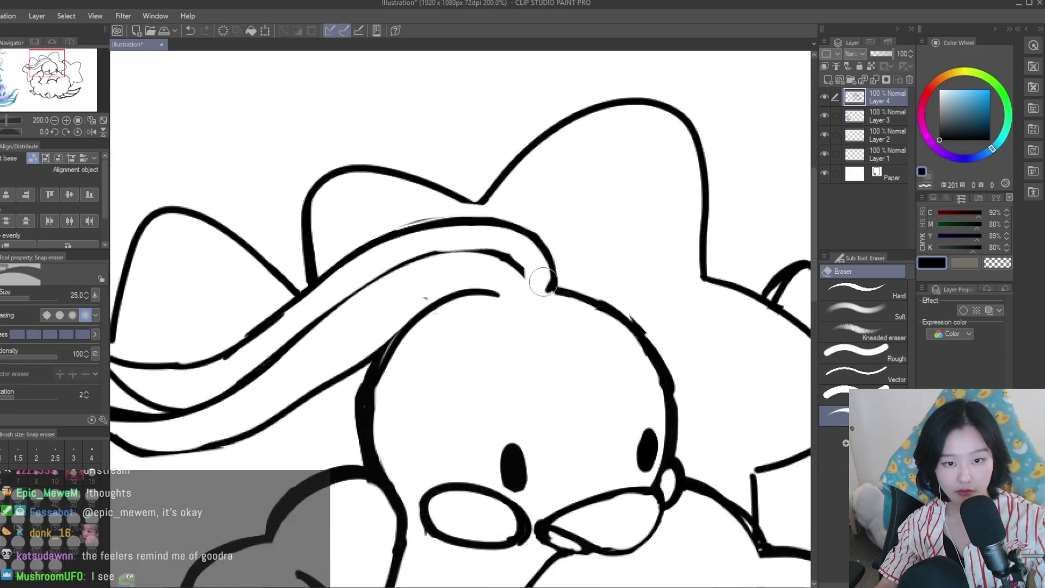
scroll(531, 305, down, 2)
scroll(536, 245, down, 2)
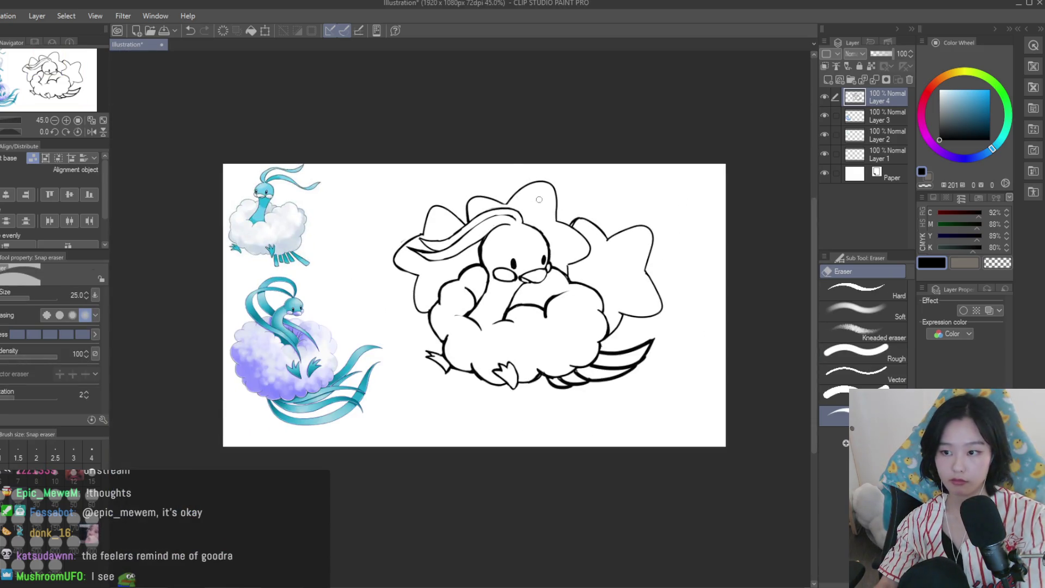
scroll(458, 206, up, 2)
scroll(476, 277, up, 2)
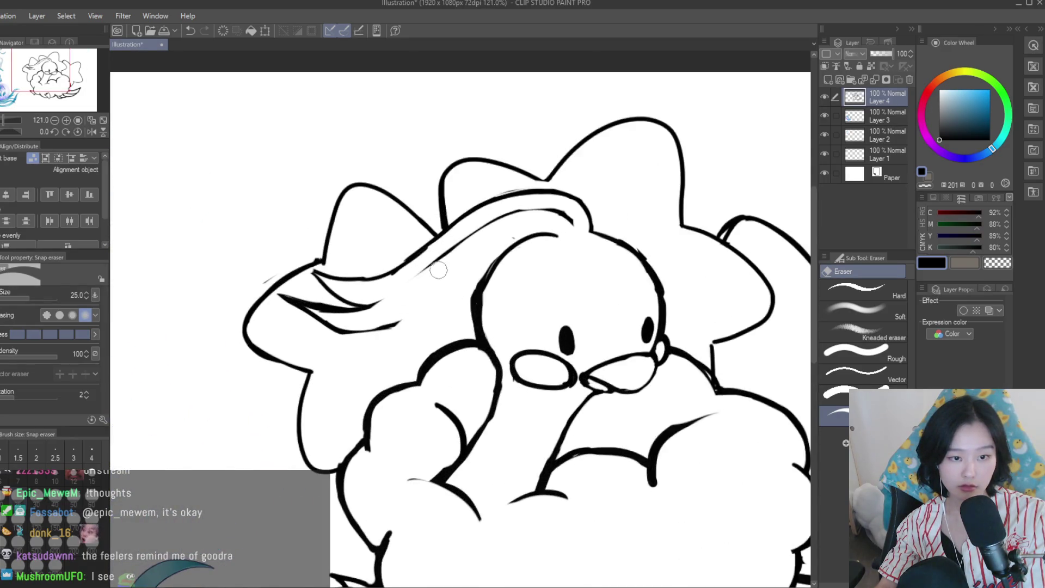
scroll(350, 316, up, 1)
scroll(349, 316, up, 1)
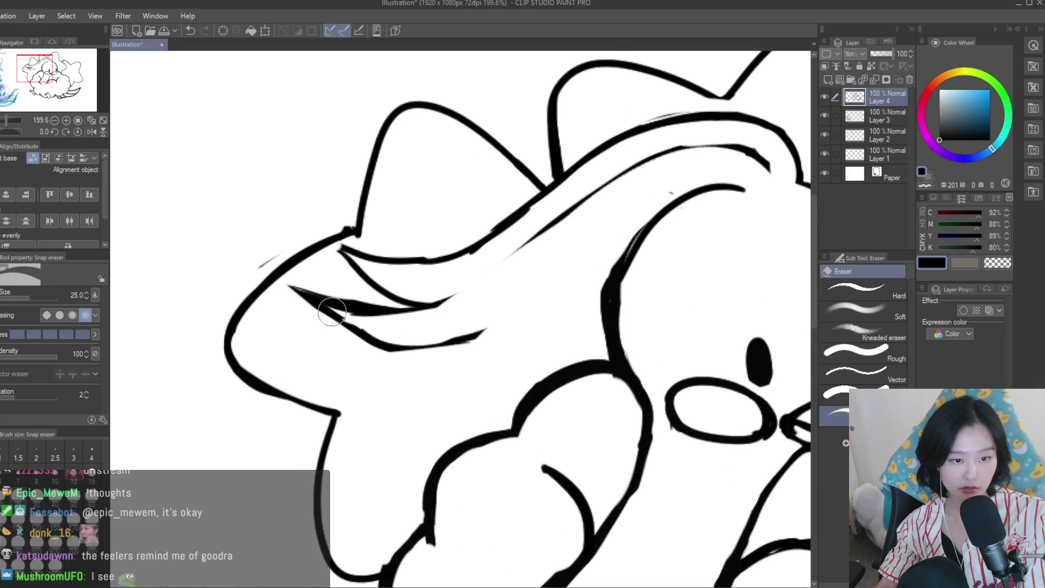
scroll(447, 298, down, 2)
On the mirrored view, undo the last feeler stroke and redraw the upper feeler longer, joining the lower one
key(h)
scroll(419, 235, up, 2)
key(p)
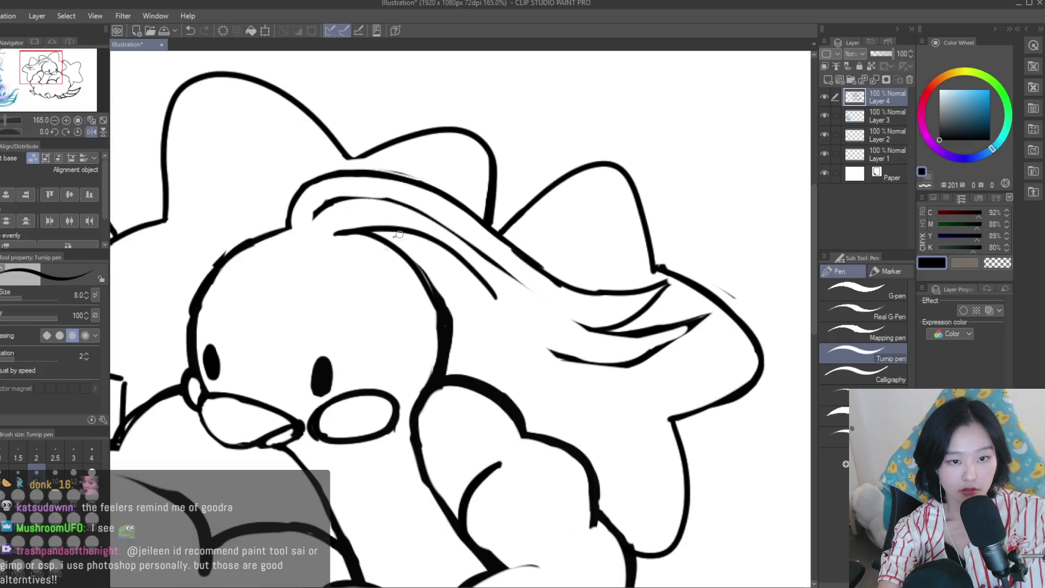
key(ctrl+z)
drag(388, 234, 569, 357)
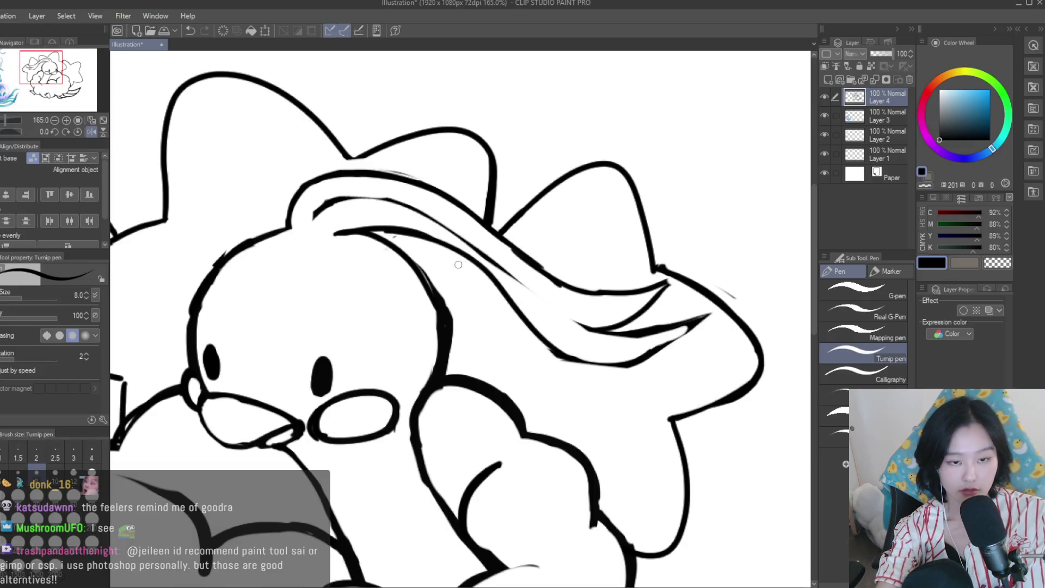
scroll(591, 333, down, 3)
scroll(544, 299, down, 1)
scroll(445, 230, up, 1)
Add a line along the feeler's upper edge and erase part of the feeler line
key(e)
scroll(445, 230, up, 2)
scroll(445, 230, up, 3)
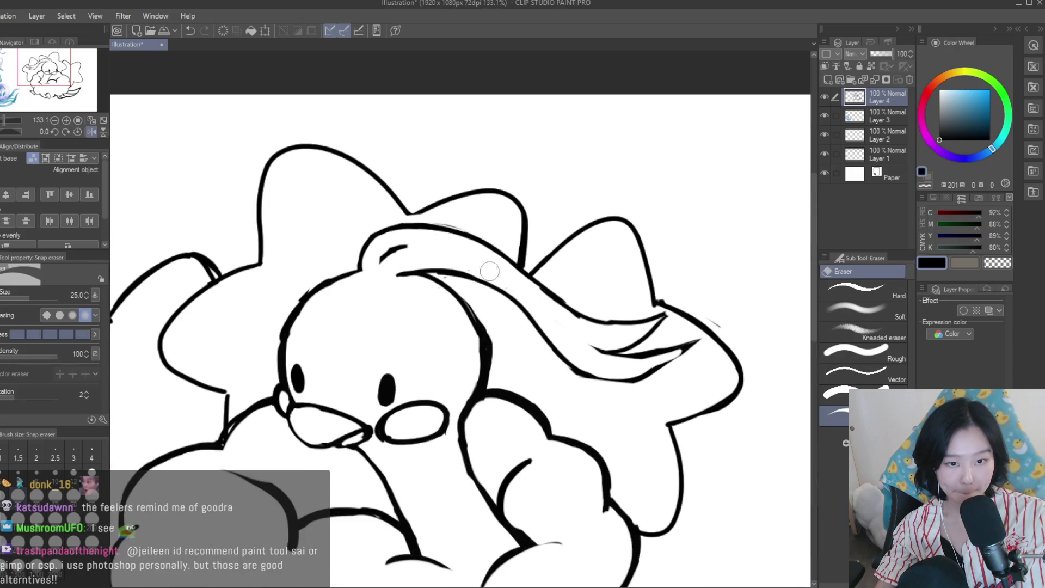
scroll(590, 347, down, 2)
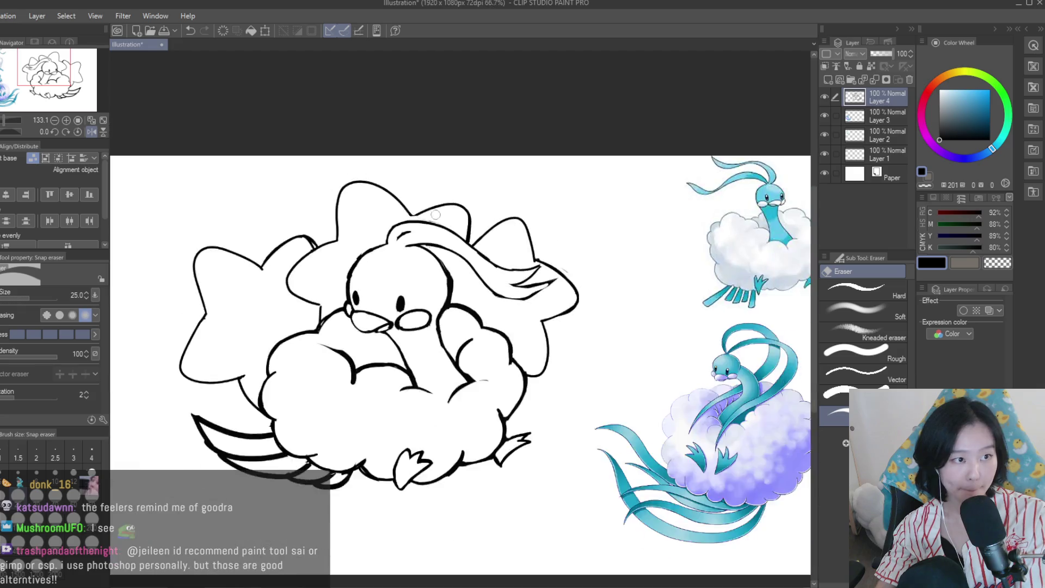
scroll(544, 300, down, 2)
scroll(477, 239, up, 2)
scroll(478, 238, up, 1)
key(p)
scroll(478, 238, up, 4)
drag(267, 210, 525, 267)
scroll(559, 305, down, 4)
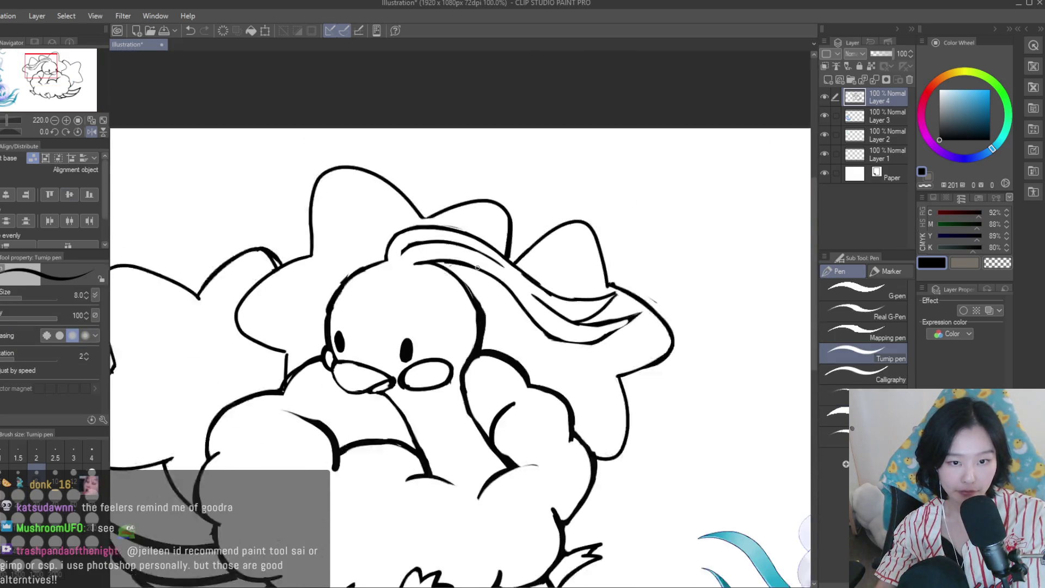
scroll(436, 272, down, 3)
scroll(312, 227, down, 1)
scroll(311, 227, up, 1)
scroll(311, 227, up, 1)
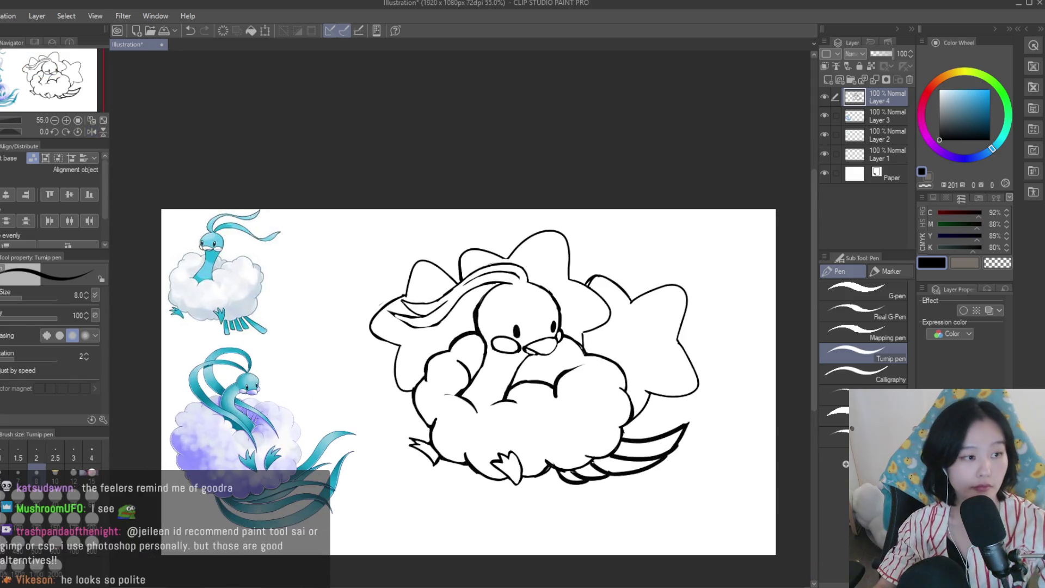
key(e)
scroll(455, 284, up, 4)
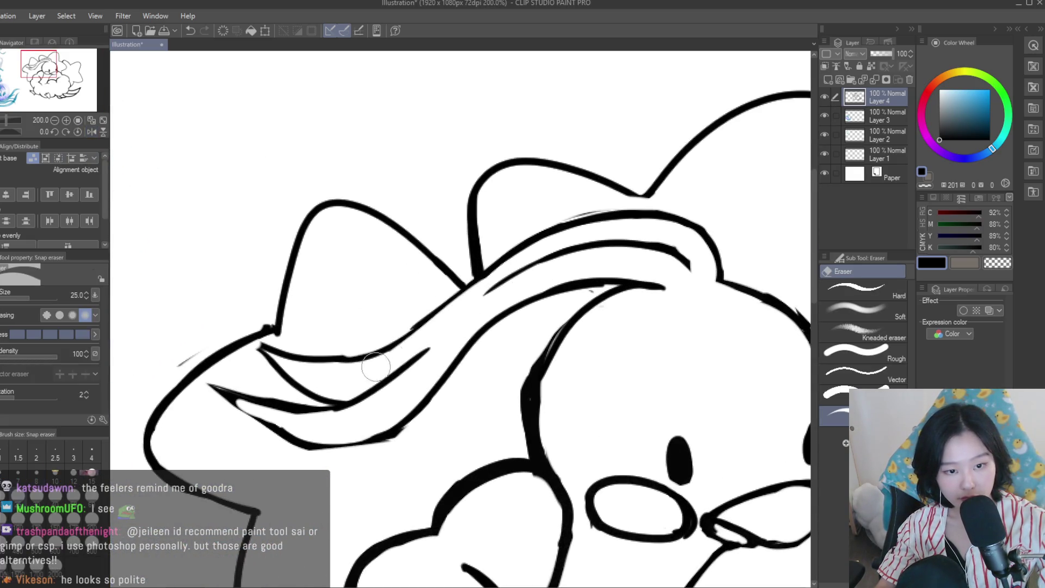
drag(431, 300, 377, 339)
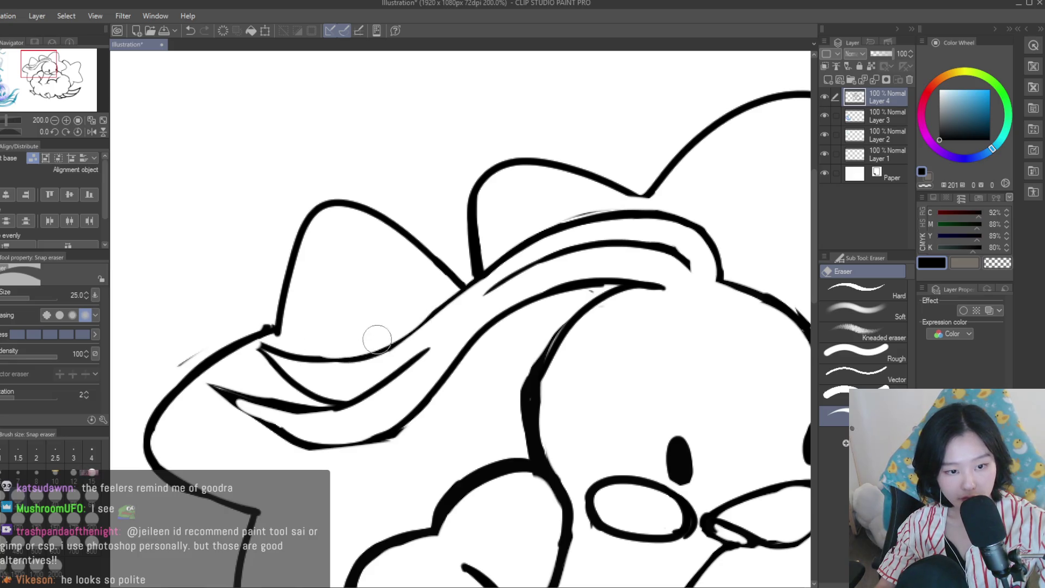
scroll(267, 348, down, 3)
scroll(357, 289, up, 1)
Add a short inner feeler stroke and thicken and darken the lower feeler line
key(p)
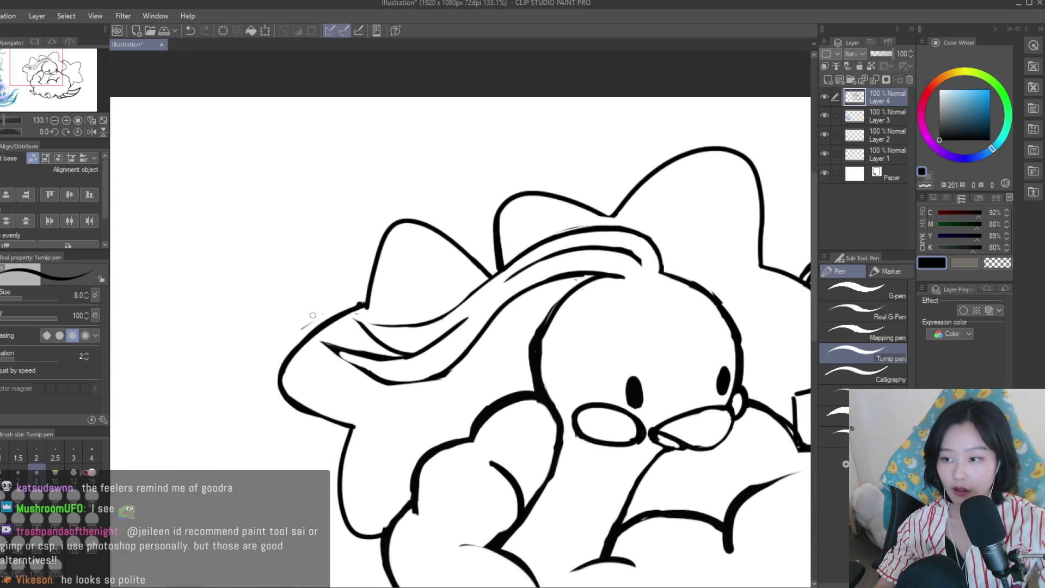
scroll(358, 289, up, 1)
scroll(357, 289, up, 4)
drag(457, 373, 302, 357)
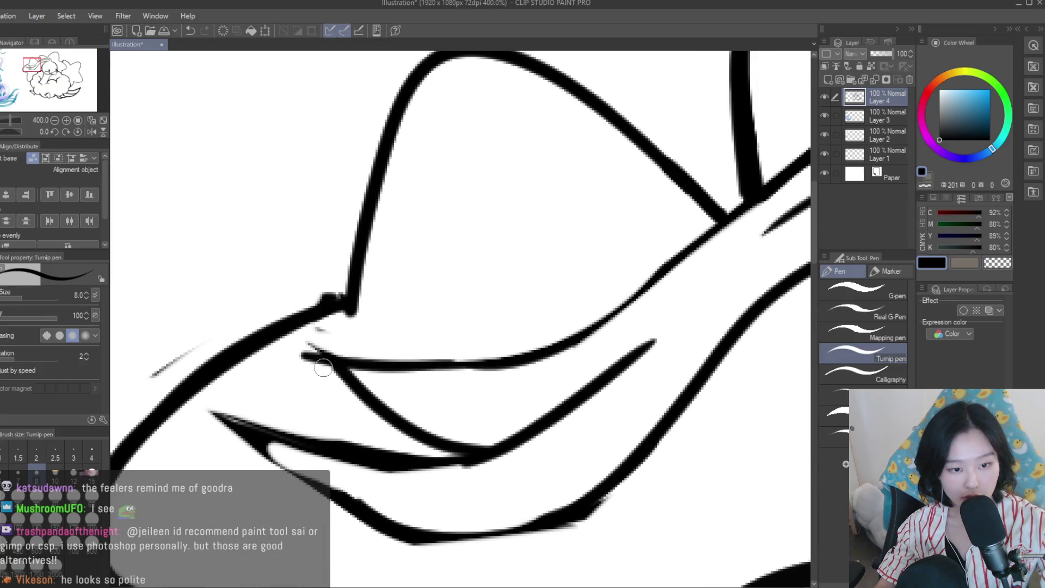
scroll(259, 426, up, 1)
drag(357, 479, 255, 428)
drag(534, 484, 388, 512)
scroll(534, 484, down, 5)
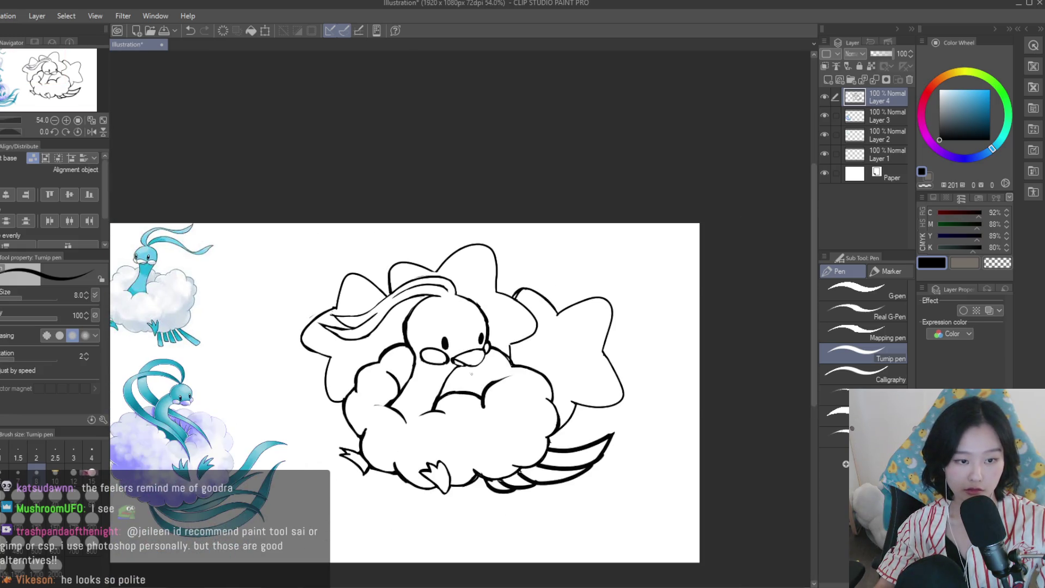
scroll(471, 373, up, 2)
scroll(471, 373, up, 3)
scroll(470, 372, up, 3)
Fill the right eye as a solid black oval with a small white highlight, then return to black
drag(490, 365, 493, 317)
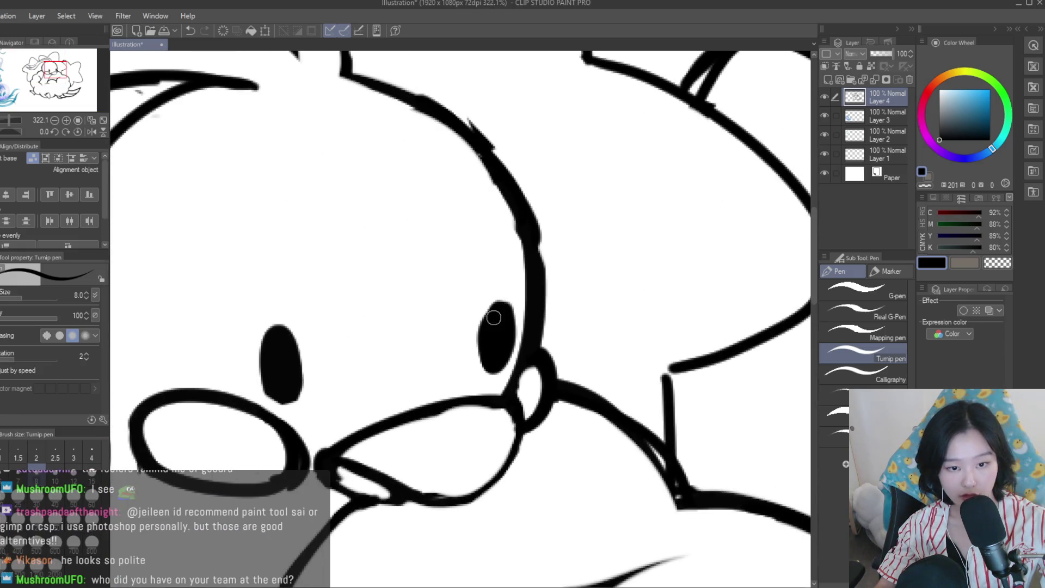
key(x)
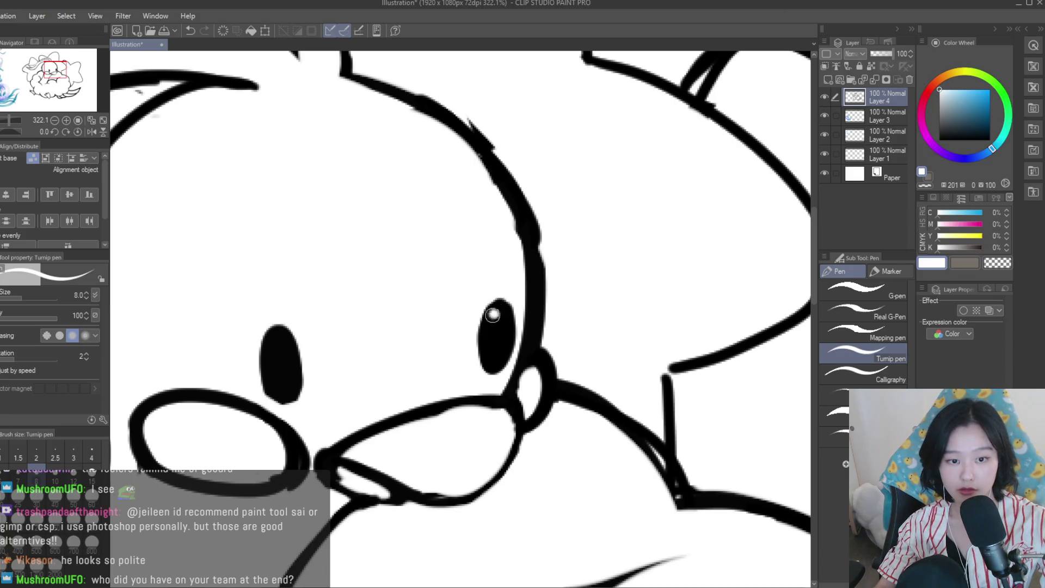
drag(275, 348, 278, 356)
scroll(378, 275, down, 6)
scroll(378, 276, down, 4)
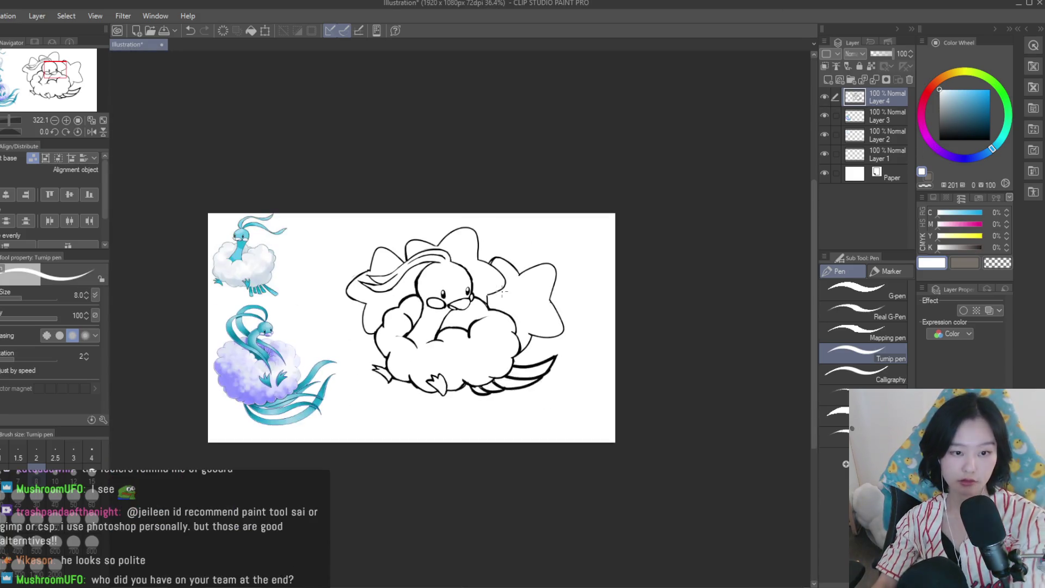
key(h)
key(h)
scroll(617, 312, down, 3)
scroll(617, 312, up, 3)
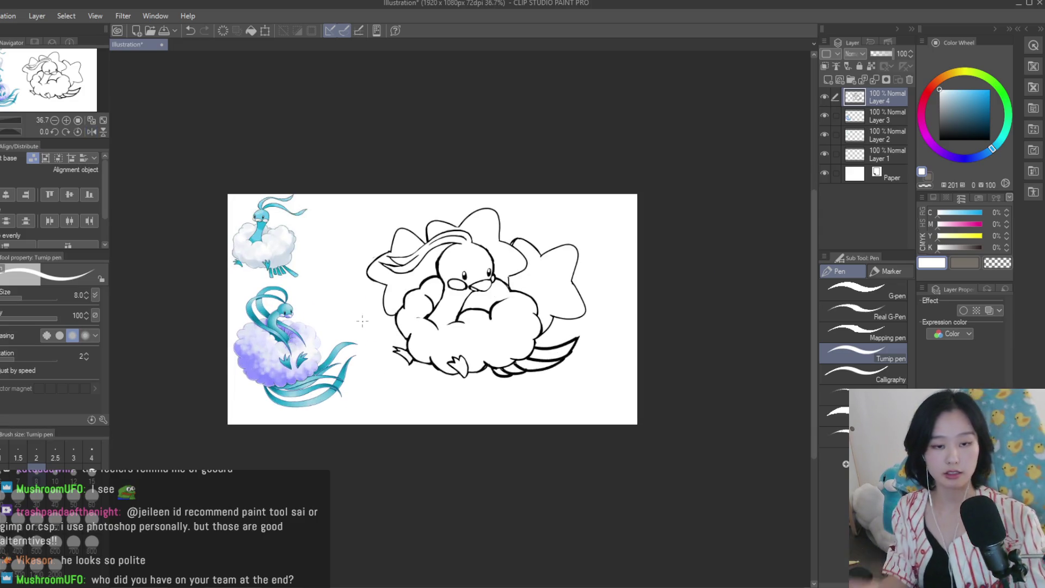
scroll(558, 314, down, 3)
scroll(558, 315, up, 1)
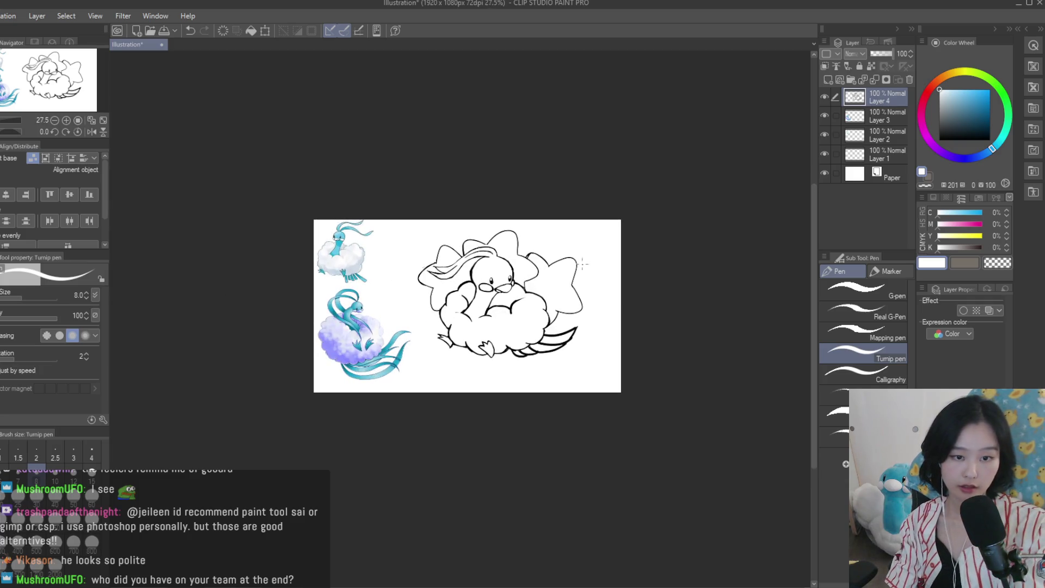
key(h)
scroll(405, 275, up, 2)
alt+click(414, 278)
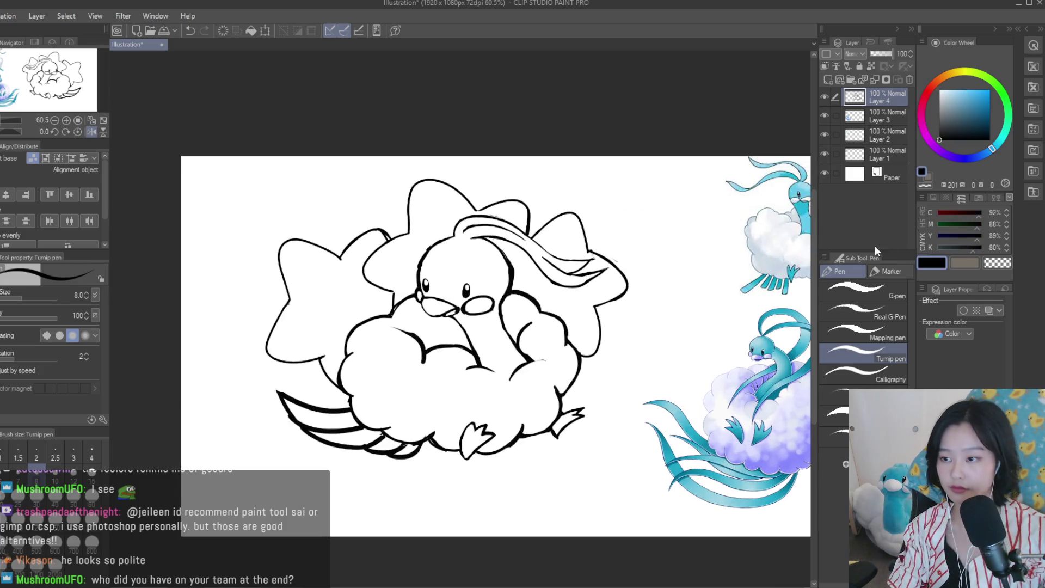
Add a short stroke on the wing edge and redraw the right wing contour thicker
scroll(560, 306, up, 5)
drag(560, 306, 488, 322)
scroll(560, 306, down, 2)
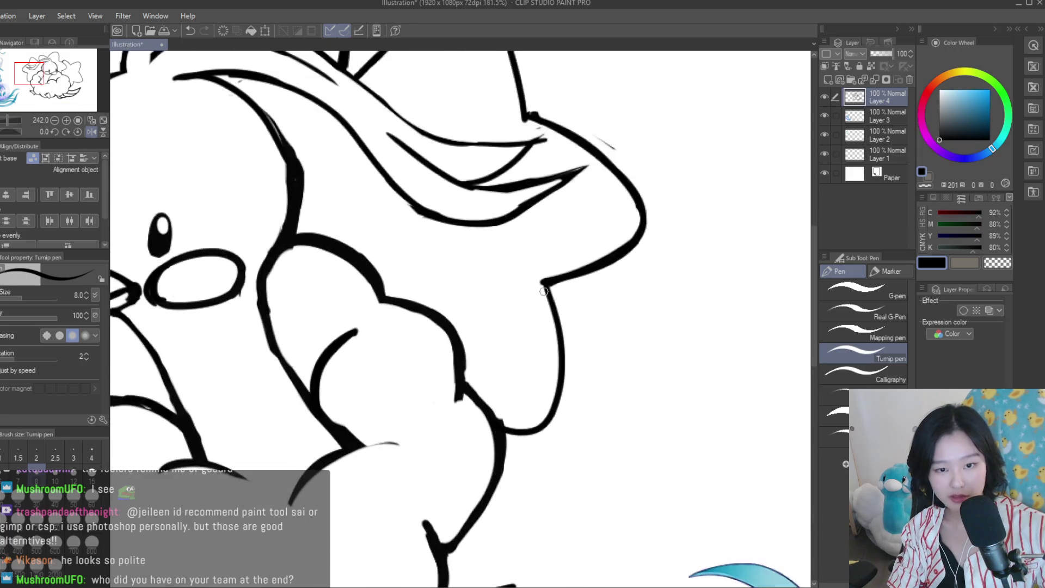
drag(547, 279, 565, 414)
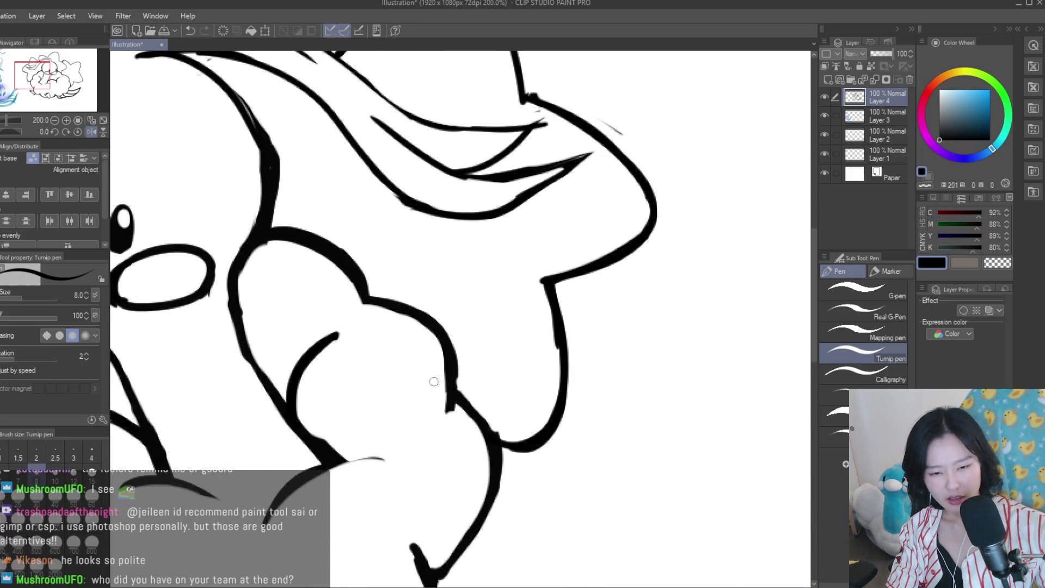
Erase the overlapping ink where the crest lines meet and trim the cloud outline's line tip
key(e)
scroll(550, 294, up, 1)
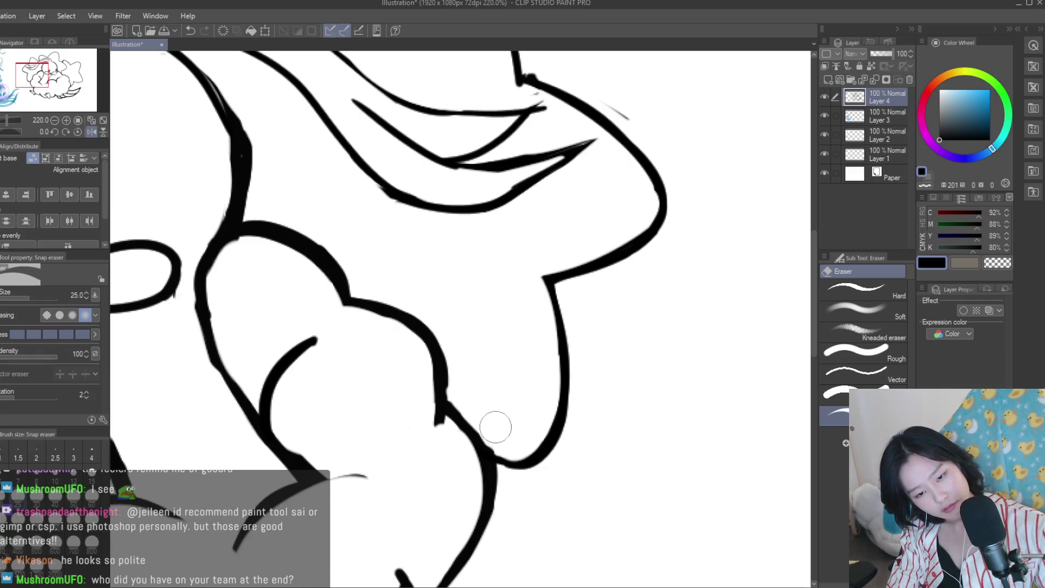
scroll(522, 349, down, 1)
scroll(590, 198, up, 1)
scroll(498, 210, up, 1)
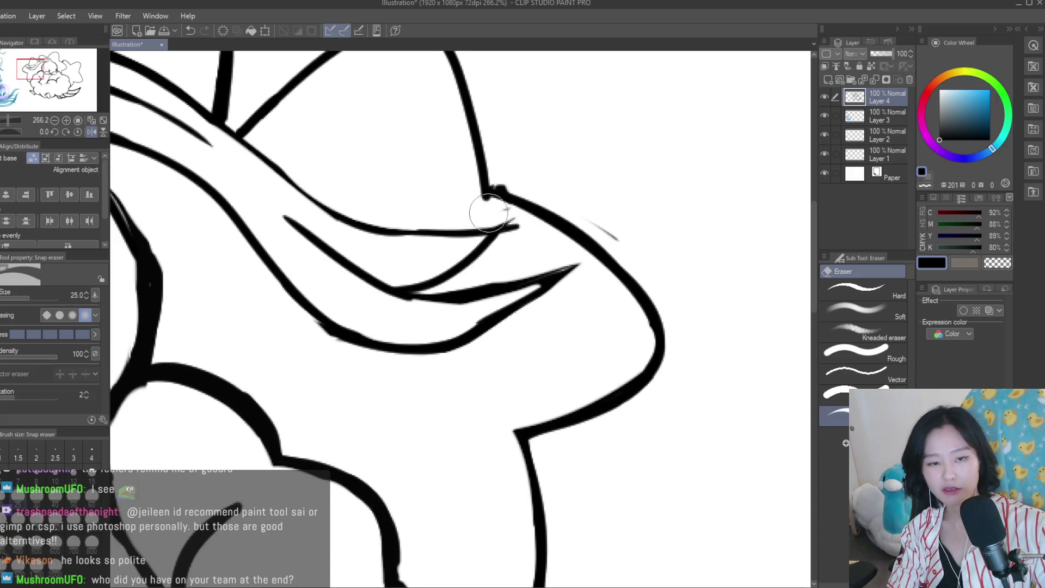
drag(504, 213, 504, 181)
scroll(622, 241, down, 3)
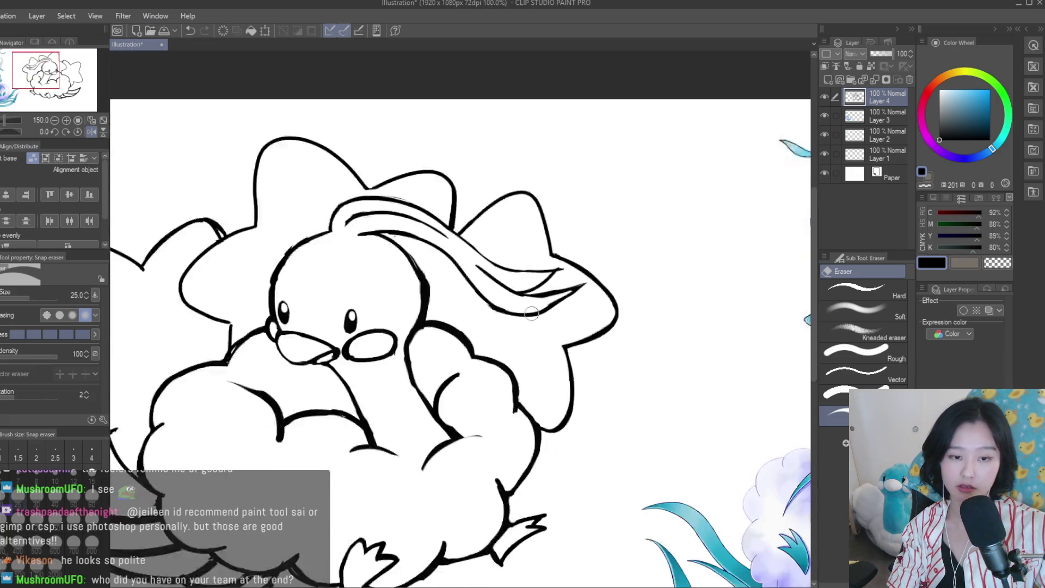
scroll(572, 261, down, 1)
scroll(436, 250, up, 3)
scroll(520, 317, down, 3)
scroll(536, 327, up, 1)
scroll(539, 326, up, 2)
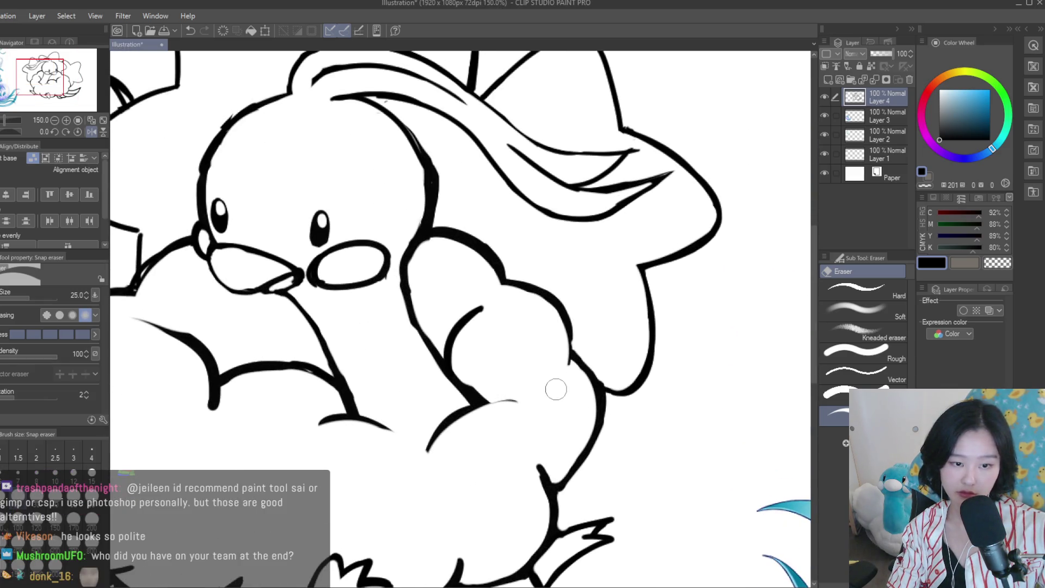
scroll(556, 389, down, 3)
scroll(478, 296, down, 1)
scroll(523, 338, up, 1)
scroll(534, 357, down, 2)
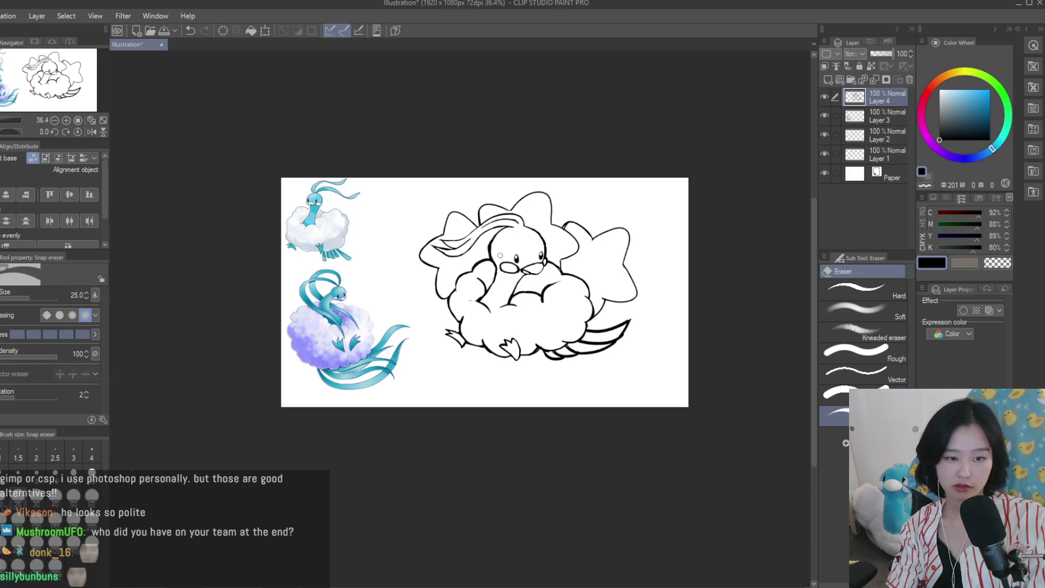
scroll(507, 273, up, 1)
scroll(544, 327, up, 3)
scroll(570, 397, up, 1)
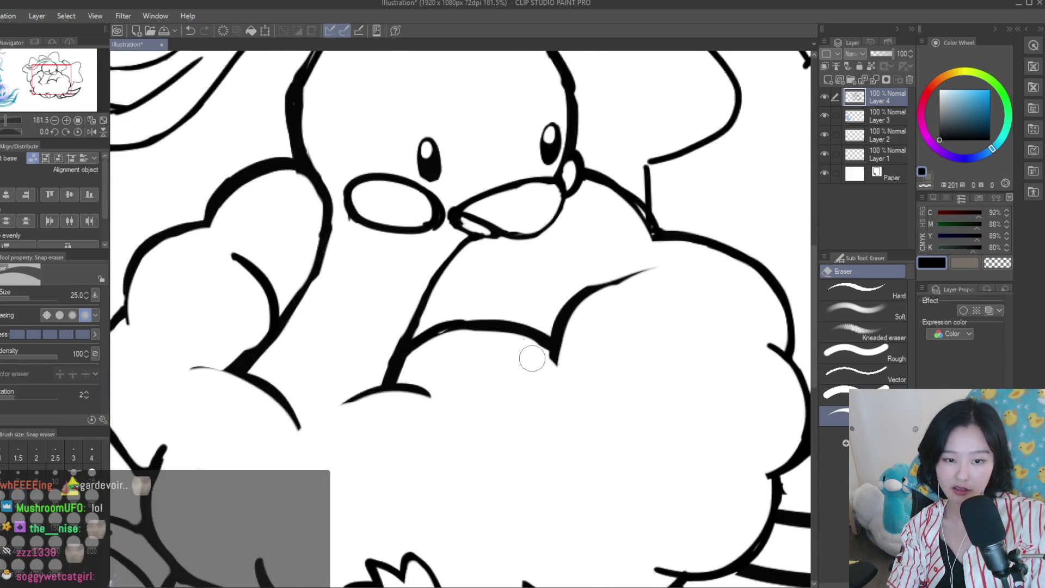
mouse_move(584, 336)
mouse_down()
mouse_move(612, 299)
mouse_move(547, 332)
mouse_up()
Return to the Turnip pen and flip the canvas back and forth to check the cleaned line art
key(p)
scroll(515, 296, down, 2)
scroll(533, 340, up, 2)
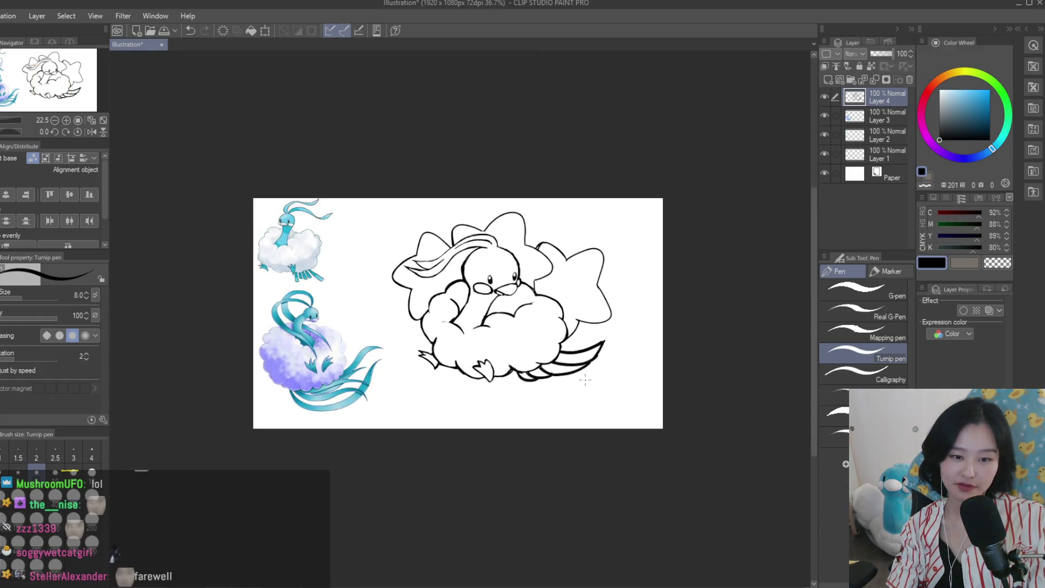
scroll(533, 340, up, 4)
scroll(532, 340, up, 3)
scroll(532, 340, up, 2)
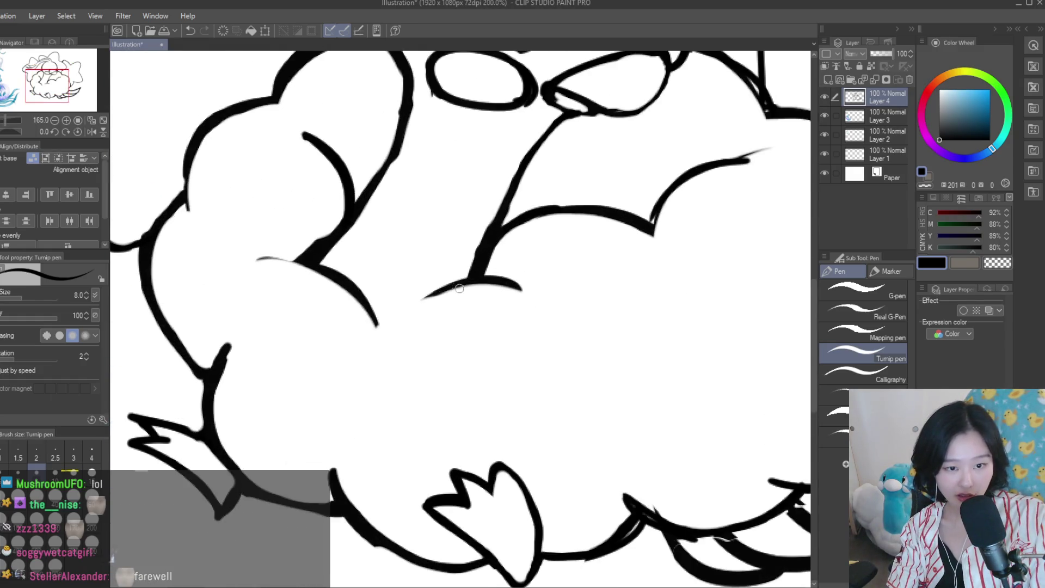
scroll(530, 366, down, 4)
scroll(529, 366, down, 4)
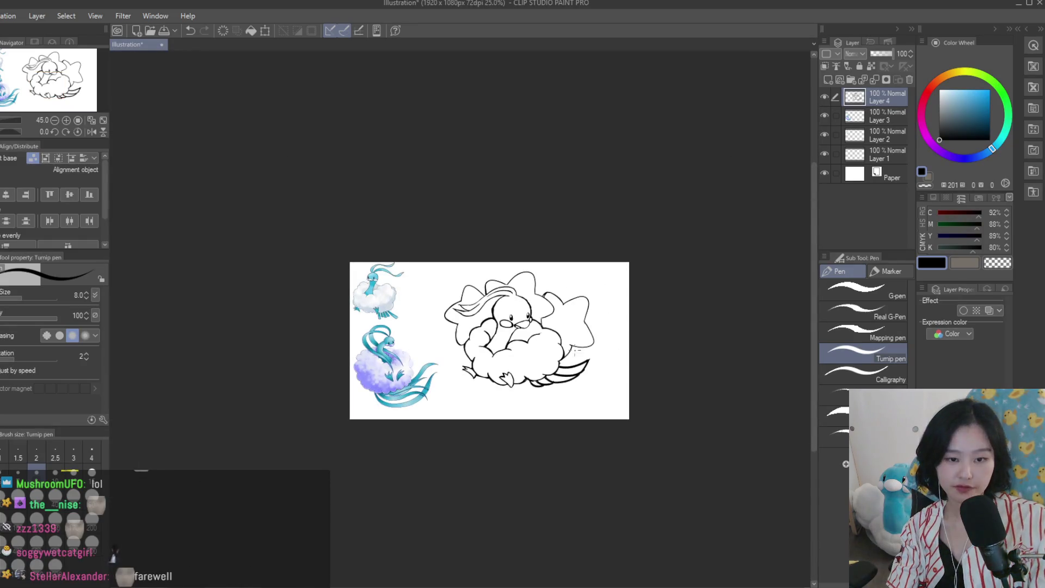
key(h)
key(h)
scroll(604, 376, up, 2)
scroll(621, 392, down, 1)
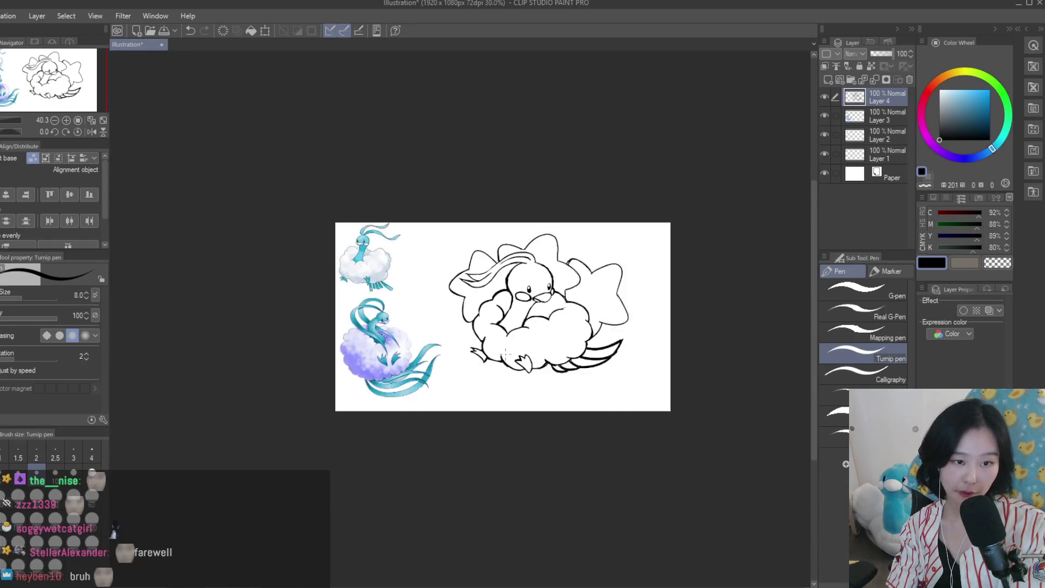
scroll(641, 418, up, 2)
scroll(544, 229, down, 1)
scroll(599, 245, down, 2)
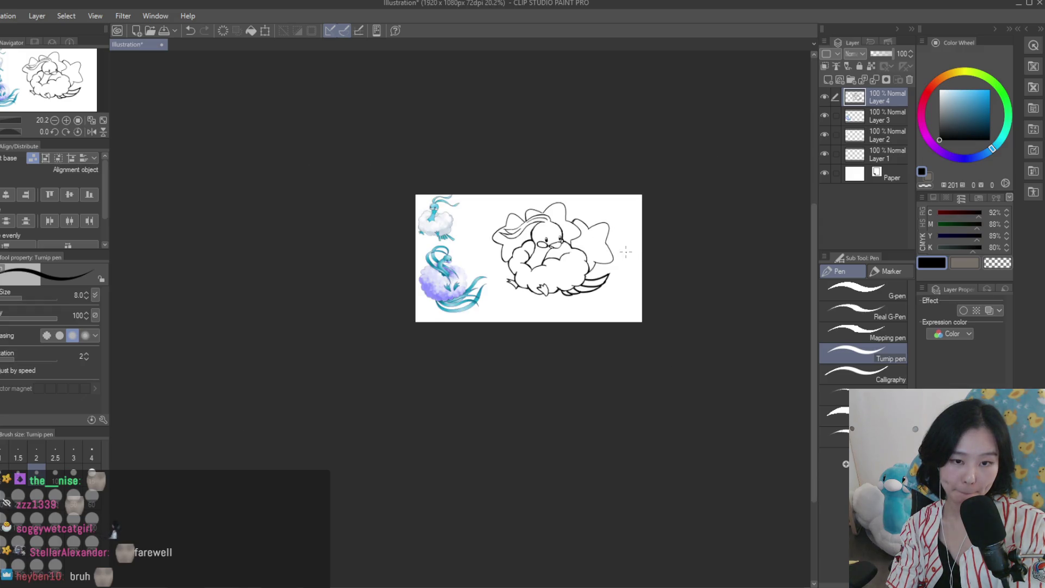
key(h)
key(h)
scroll(626, 252, up, 1)
scroll(626, 251, up, 1)
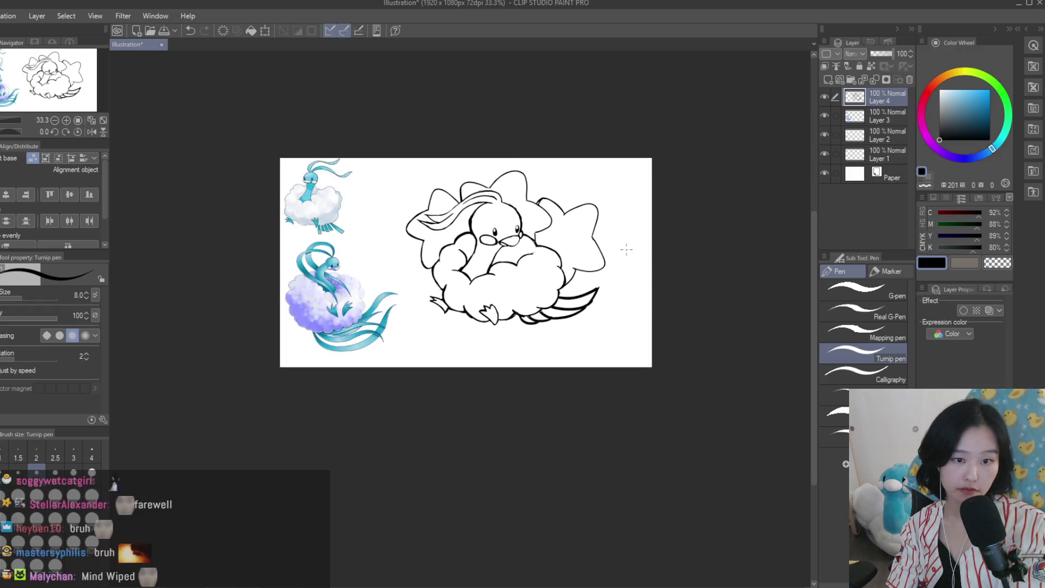
scroll(626, 251, up, 2)
key(m)
scroll(534, 314, up, 1)
Lasso the lower cloud and tail, stretch them to 108% height, then deselect
mouse_move(536, 310)
mouse_down()
mouse_move(293, 290)
mouse_move(643, 289)
mouse_up()
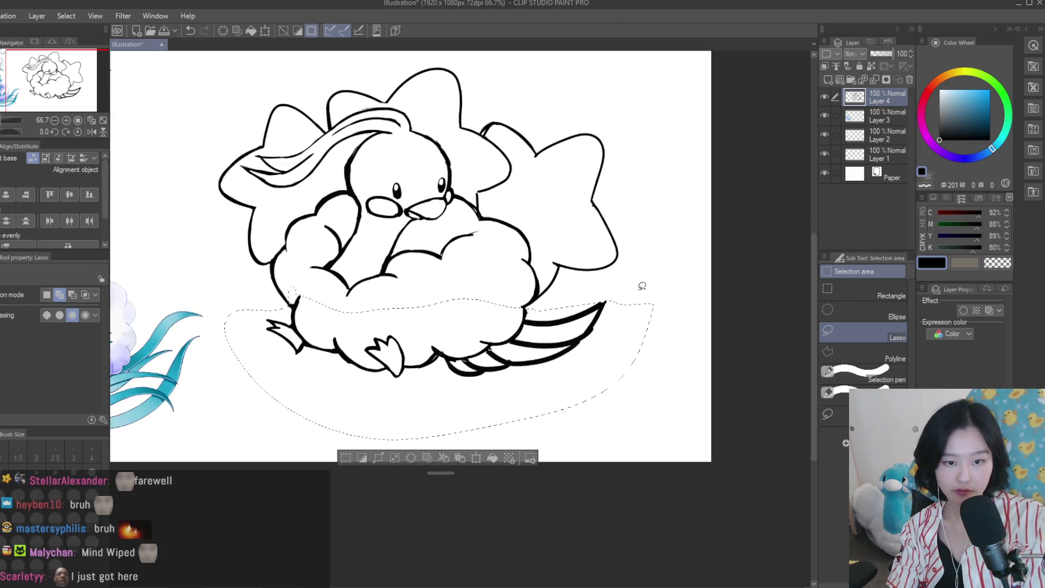
key(ctrl+t)
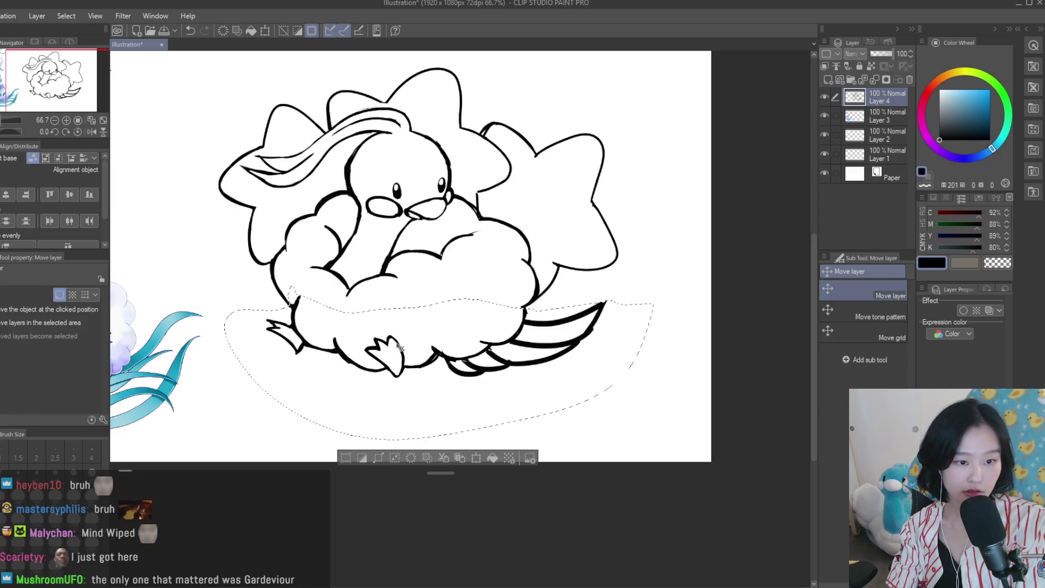
drag(439, 448, 440, 453)
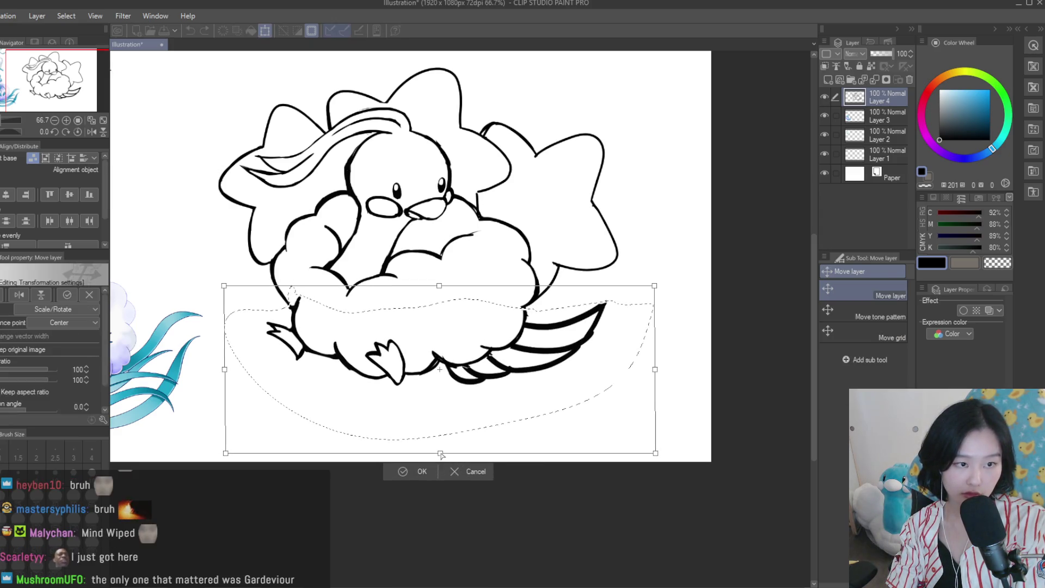
key(ctrl+minus)
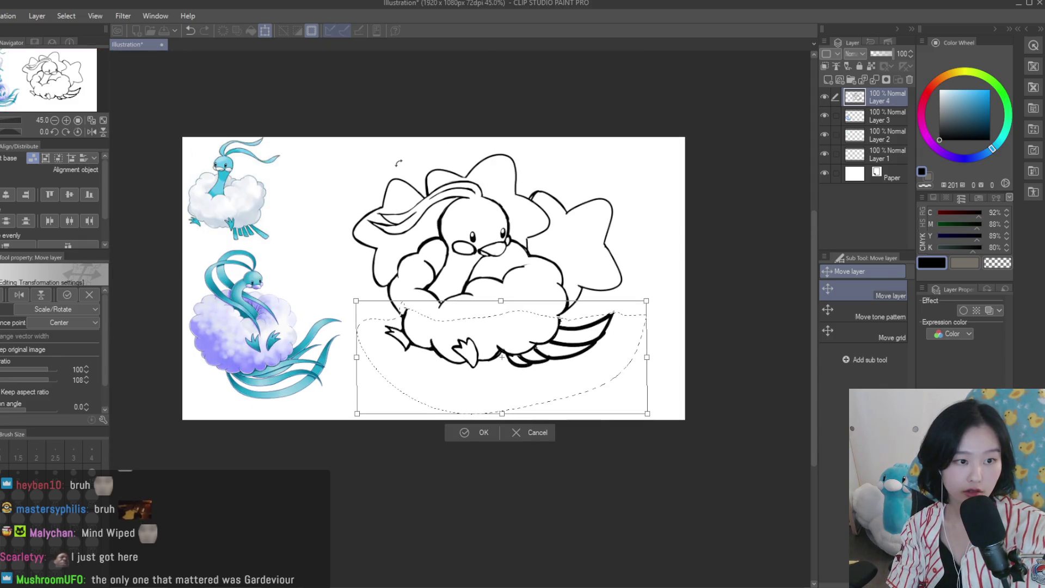
key(Return)
key(ctrl+d)
Zoom out and mirror the canvas to check the drawing against the references
key(ctrl+minus)
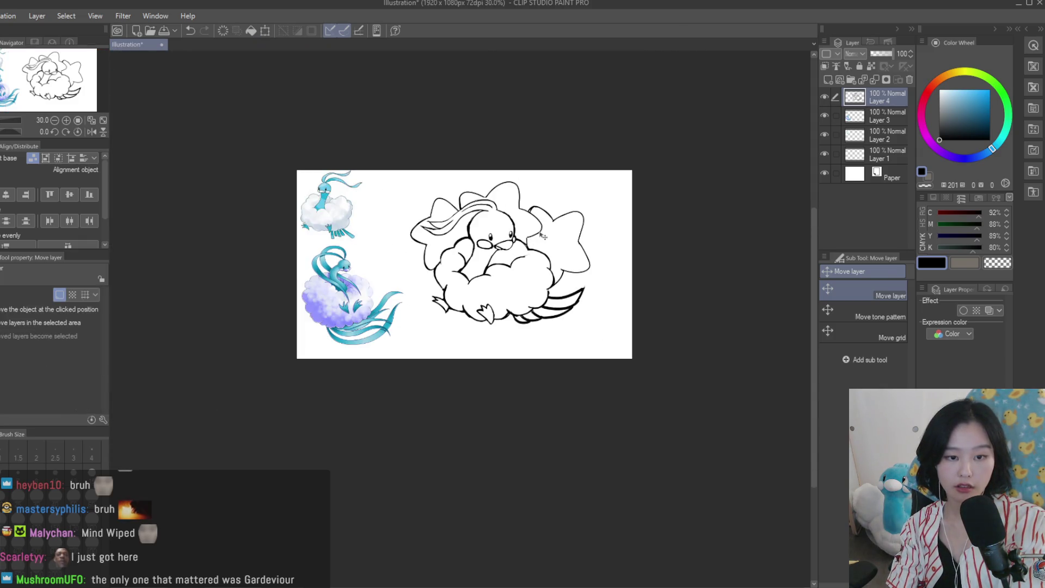
scroll(542, 235, up, 2)
scroll(517, 222, up, 1)
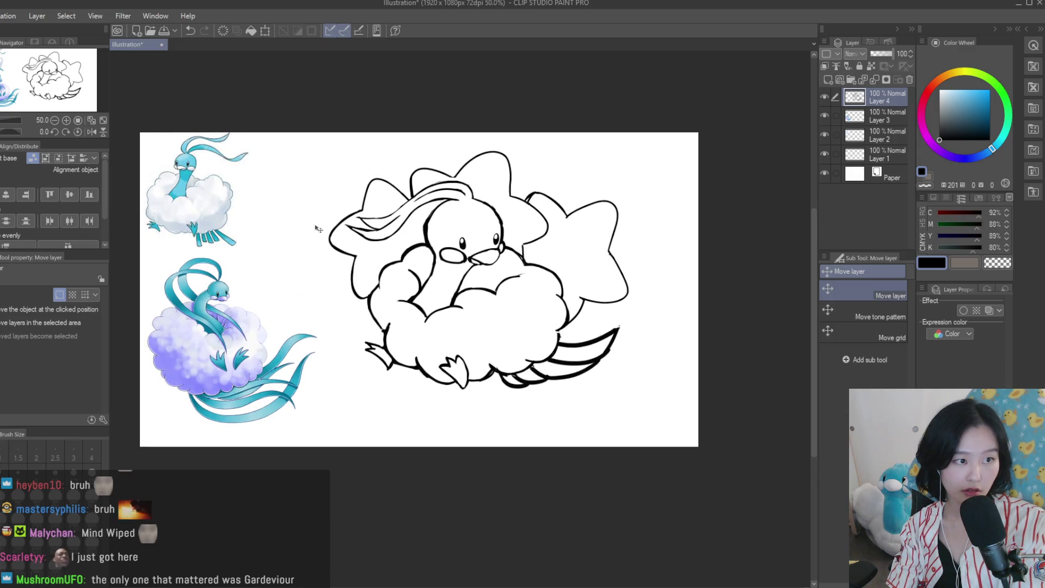
key(ctrl+minus)
key(h)
key(h)
scroll(625, 202, up, 1)
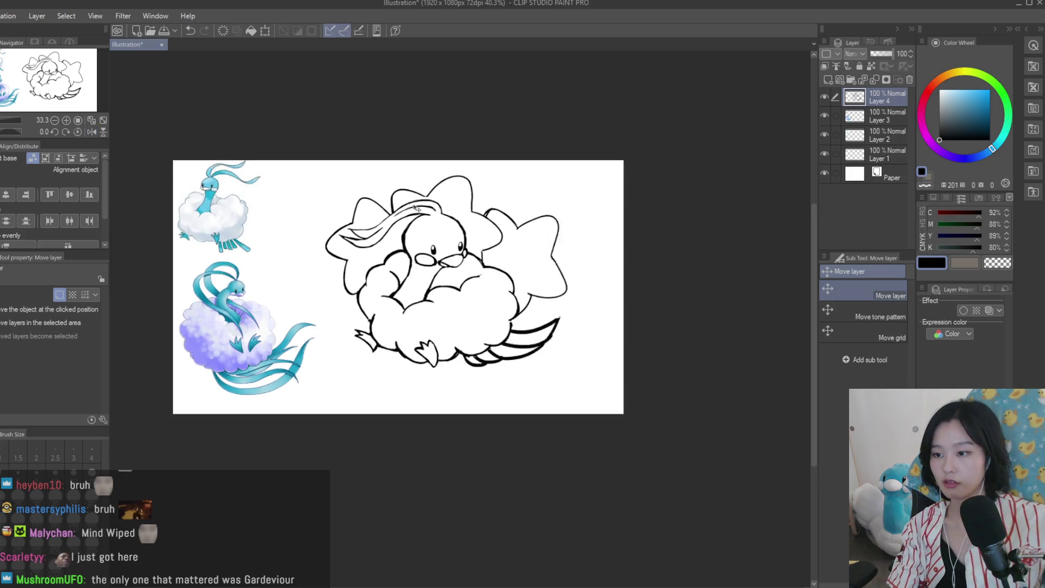
scroll(573, 170, up, 2)
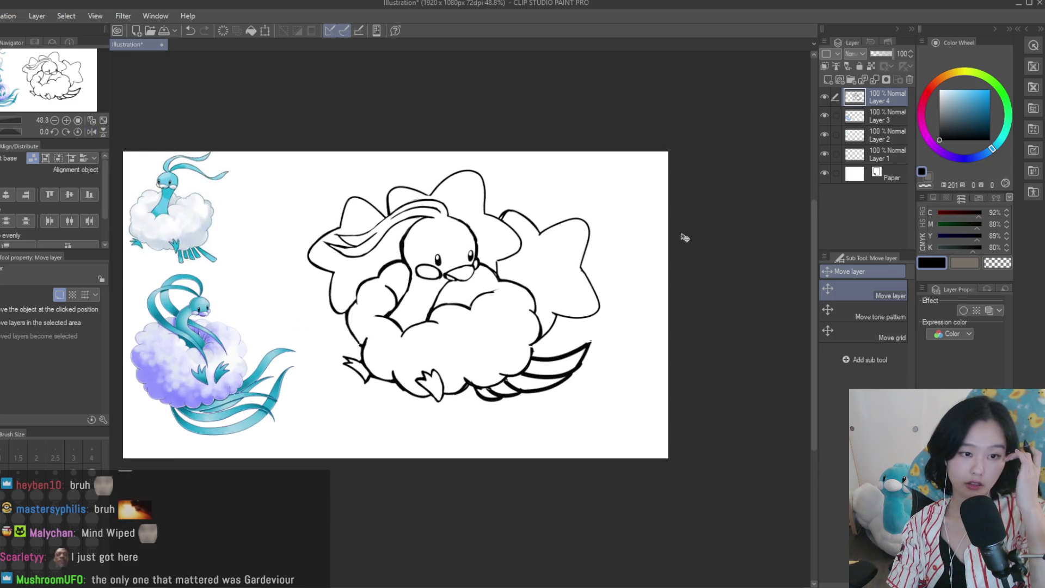
scroll(428, 352, up, 1)
scroll(534, 342, up, 1)
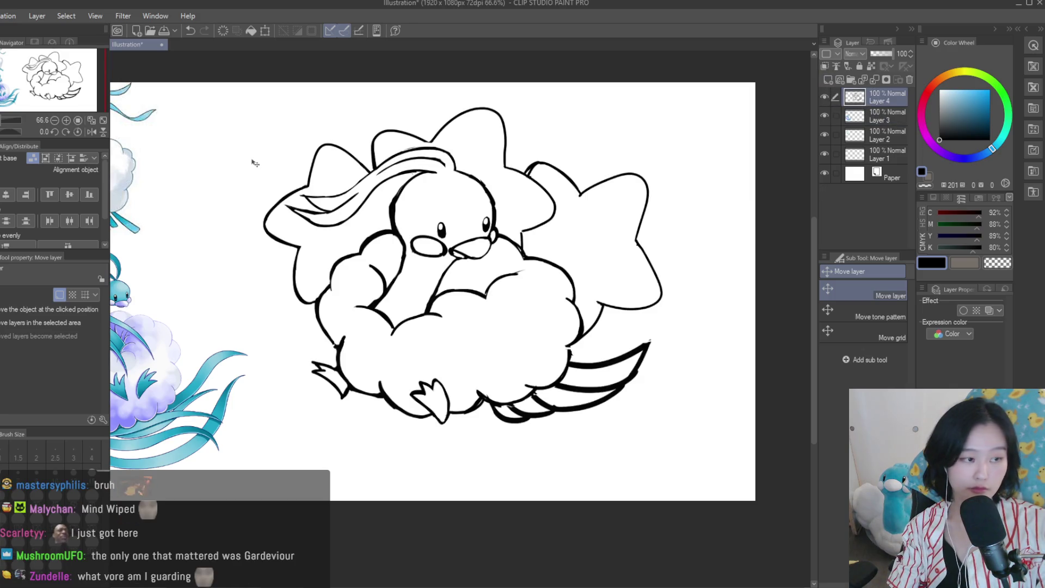
Switch back to the pen and make Layer 3 the active layer
key(p)
scroll(539, 375, up, 2)
scroll(540, 379, up, 3)
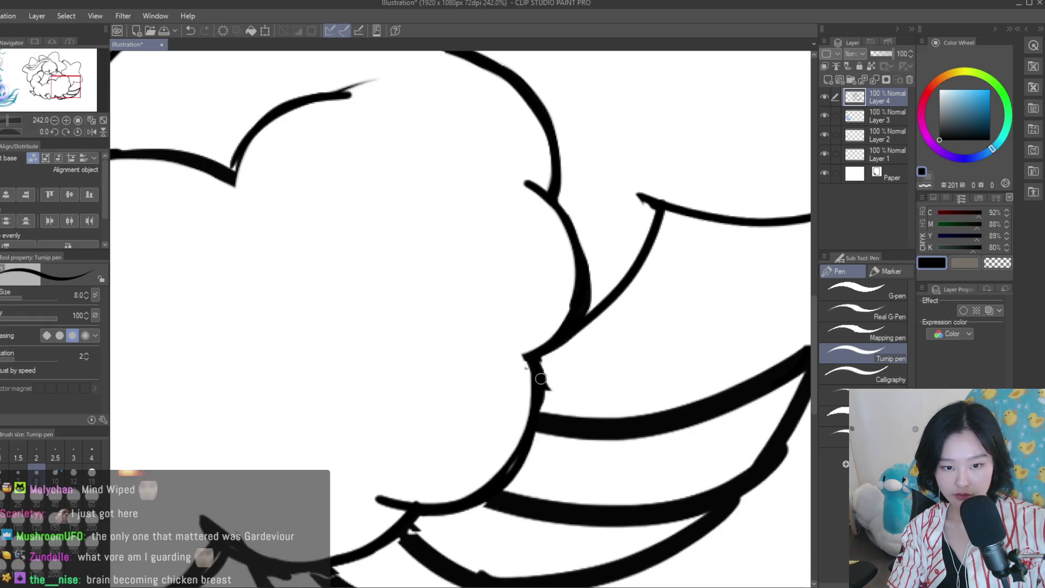
scroll(541, 378, down, 3)
scroll(541, 378, down, 3)
scroll(540, 378, down, 1)
scroll(674, 205, up, 1)
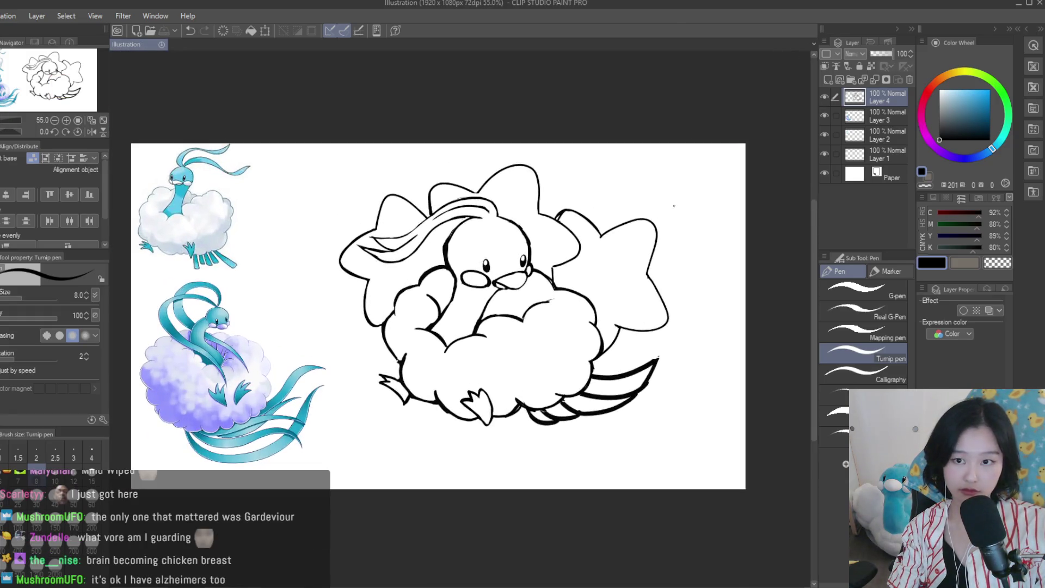
click(863, 115)
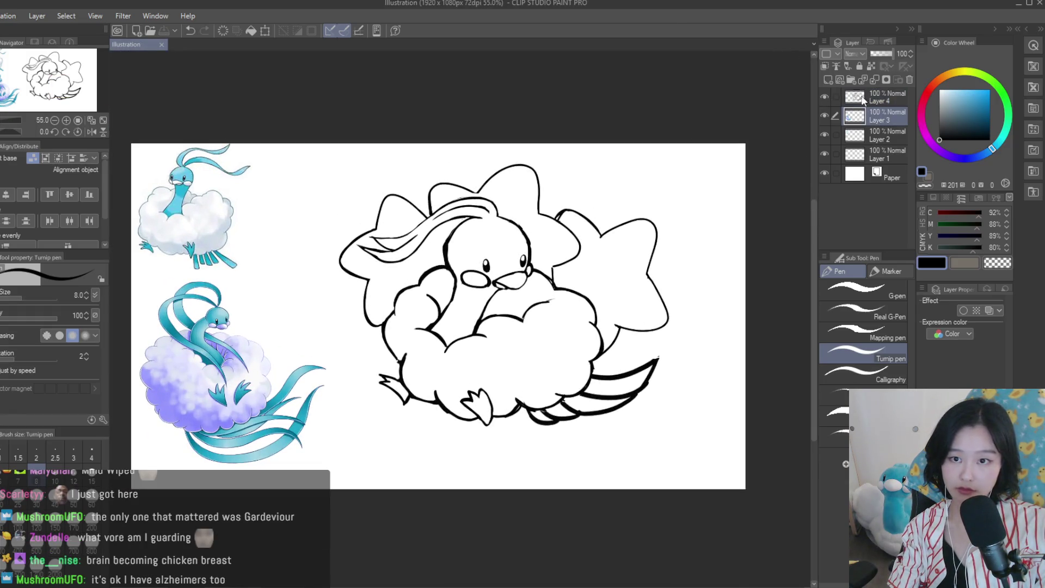
Add a layer above Layer 3 and erase stray strokes on the lower cloud edge and tail outline
click(828, 80)
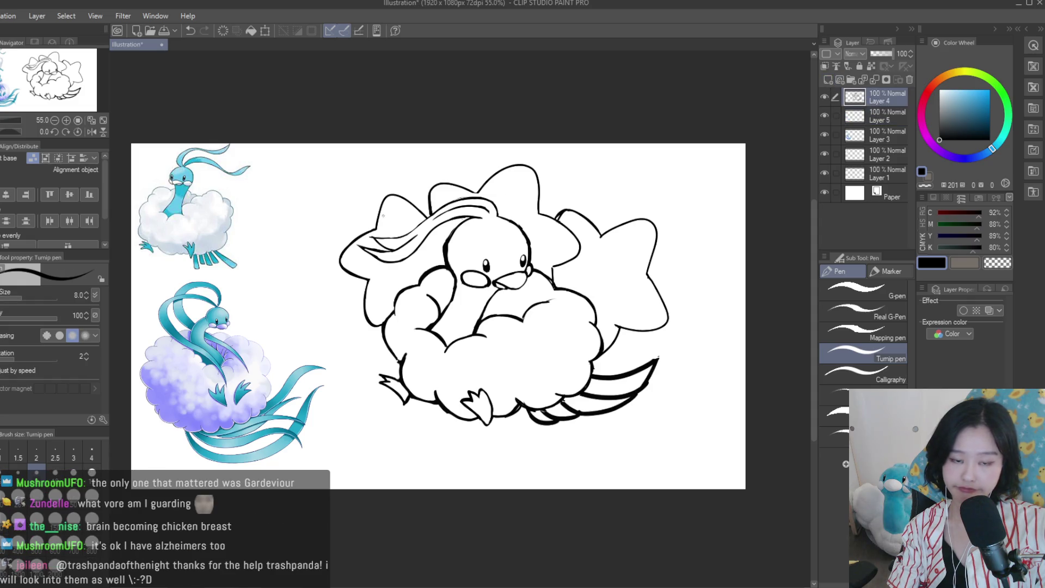
key(e)
scroll(583, 403, up, 3)
scroll(582, 403, up, 3)
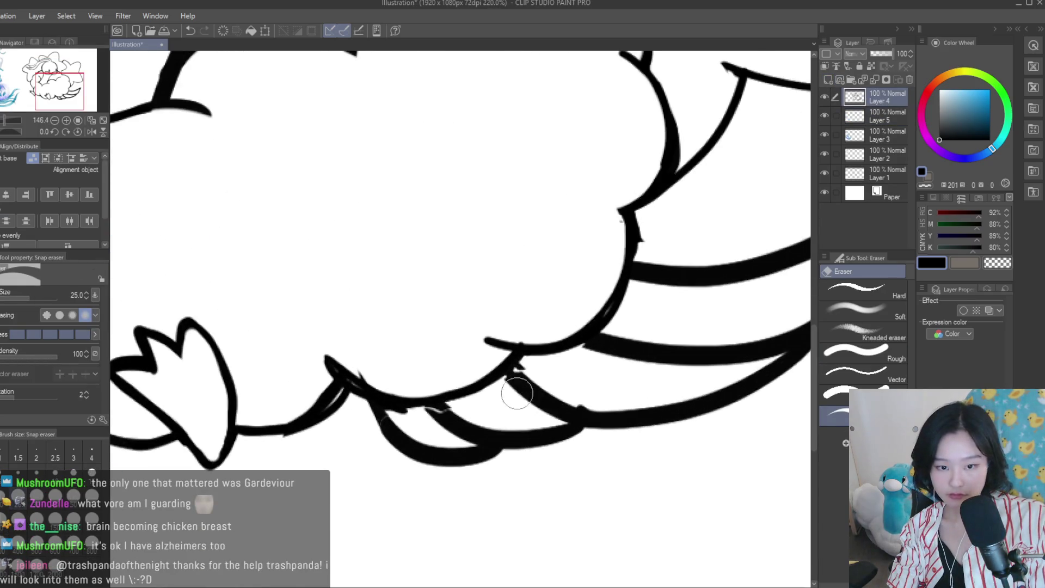
drag(448, 408, 443, 420)
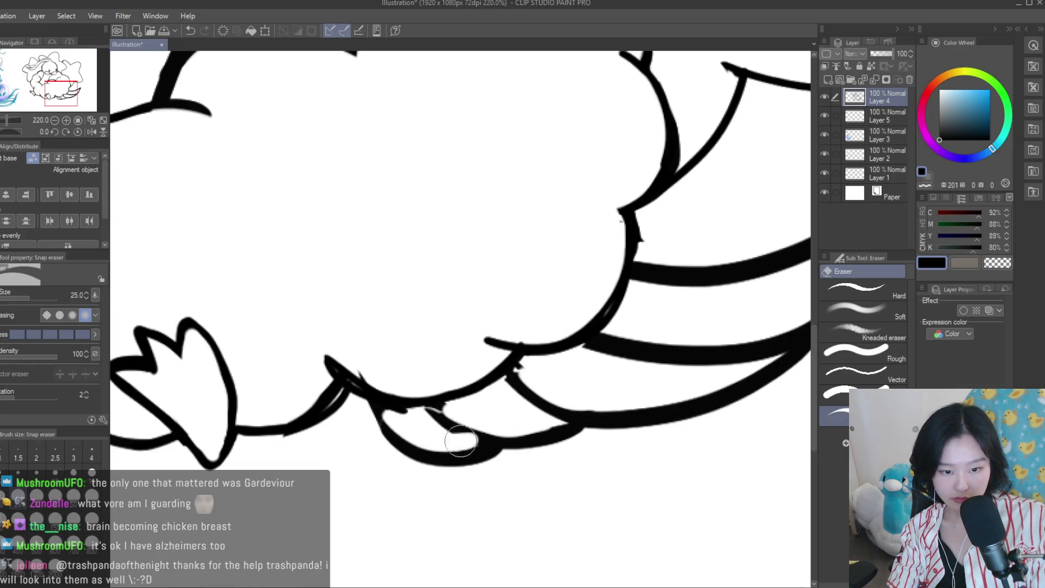
scroll(444, 420, down, 2)
mouse_move(790, 288)
mouse_down()
mouse_move(553, 450)
mouse_move(427, 478)
mouse_up()
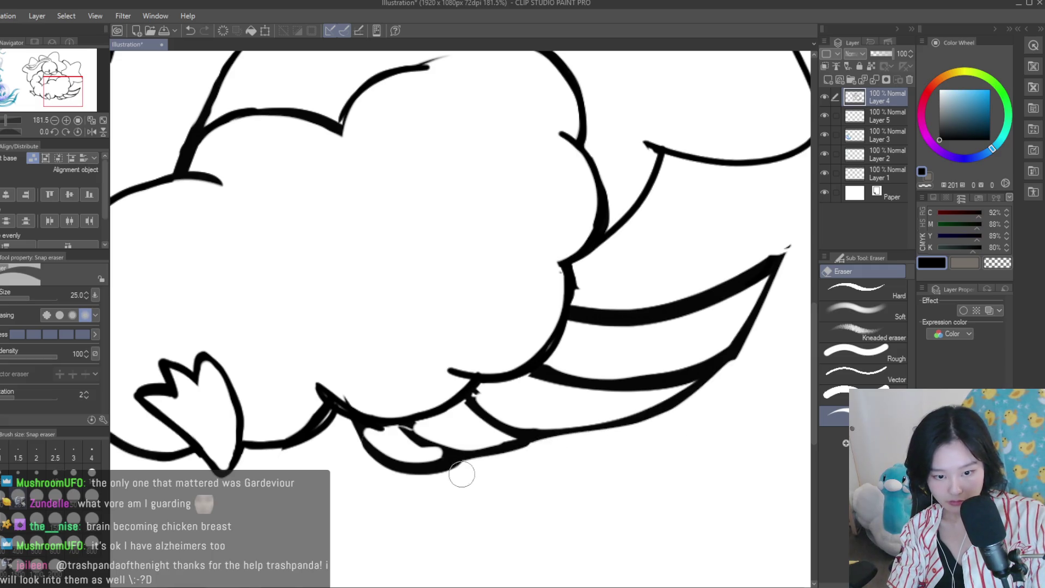
scroll(550, 446, down, 2)
scroll(550, 446, down, 6)
Save the illustration and make Layer 4 visible again
key(ctrl+s)
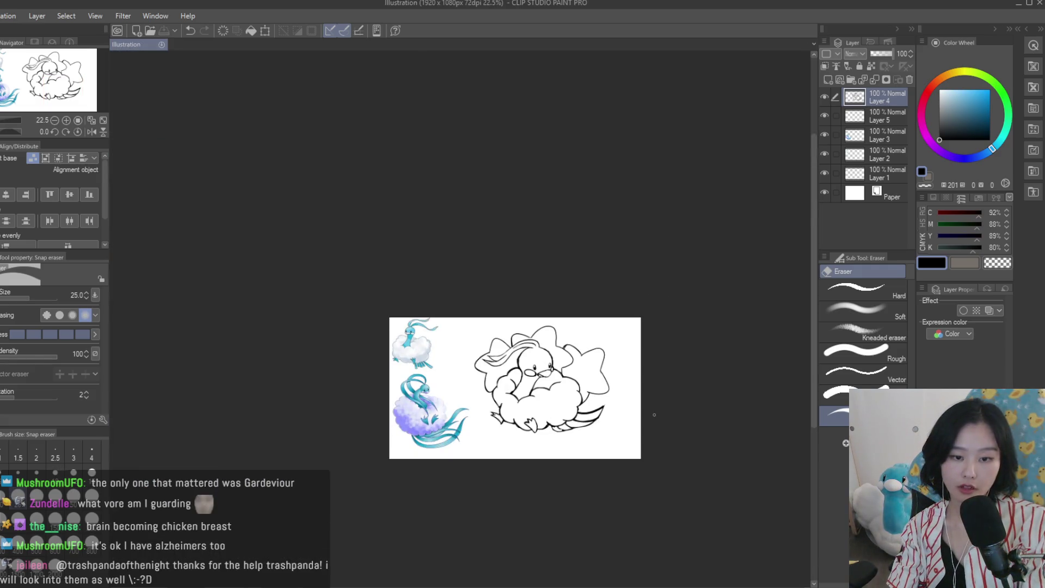
scroll(553, 440, up, 3)
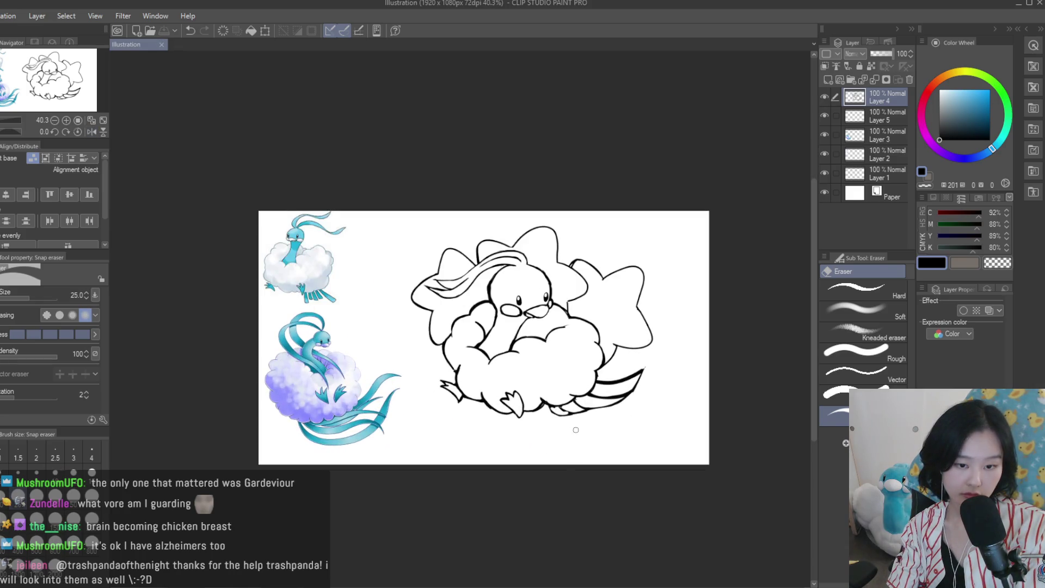
scroll(576, 430, up, 2)
click(824, 98)
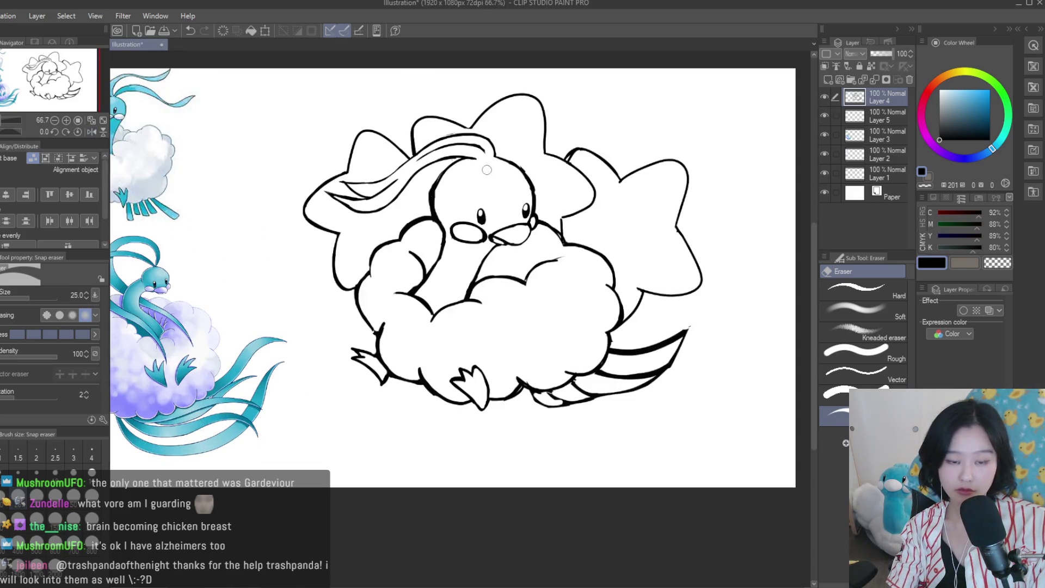
Draw a trial curved pen line below the tail, then undo it
key(p)
scroll(559, 399, up, 2)
scroll(559, 399, up, 3)
drag(442, 374, 547, 443)
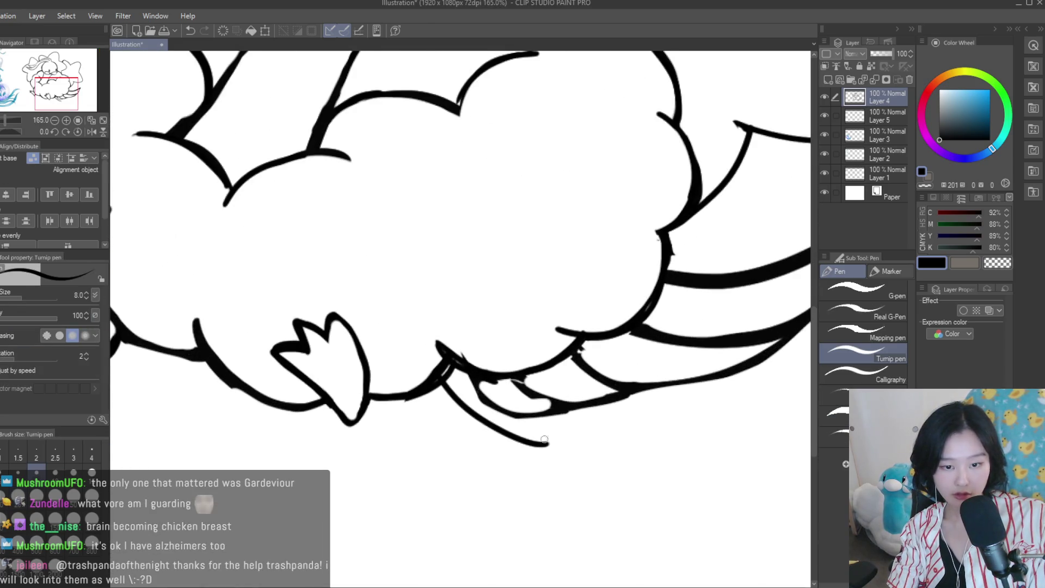
scroll(567, 414, down, 3)
scroll(544, 403, down, 1)
scroll(472, 388, up, 2)
key(ctrl+z)
scroll(498, 395, down, 3)
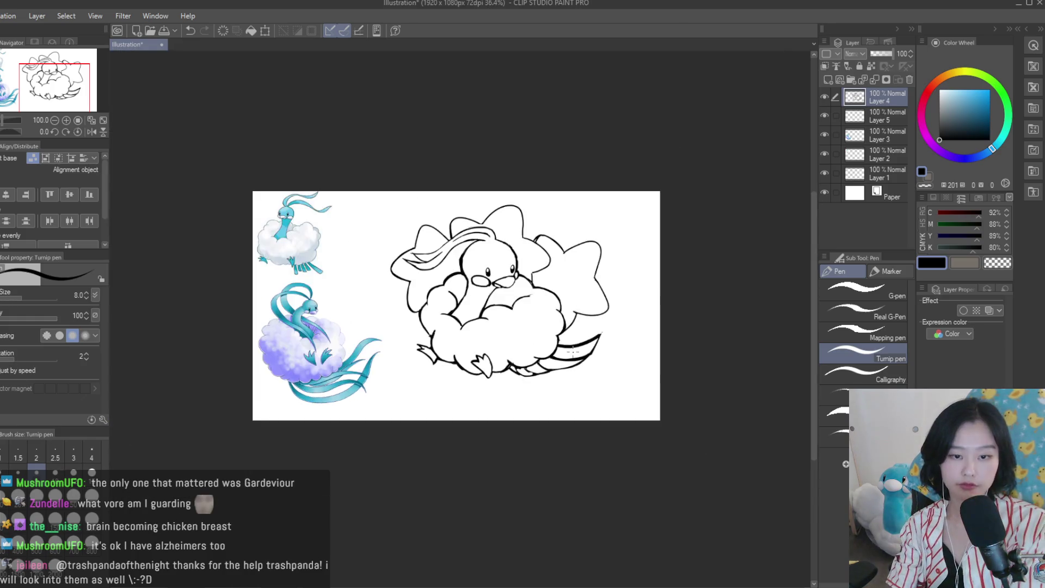
Mirror the canvas to check the drawing and make Layer 5 active
key(h)
scroll(478, 354, up, 2)
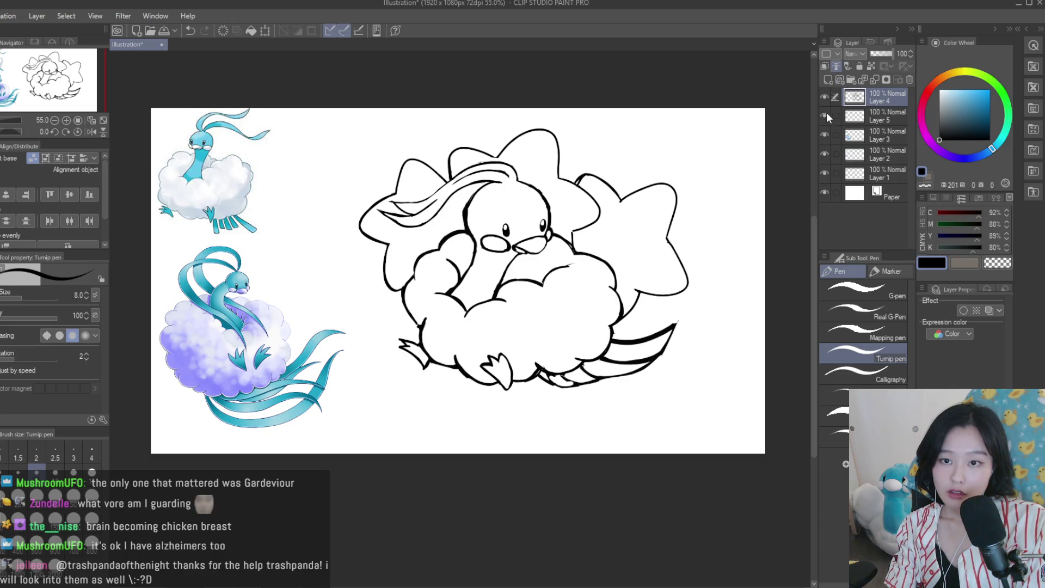
click(866, 118)
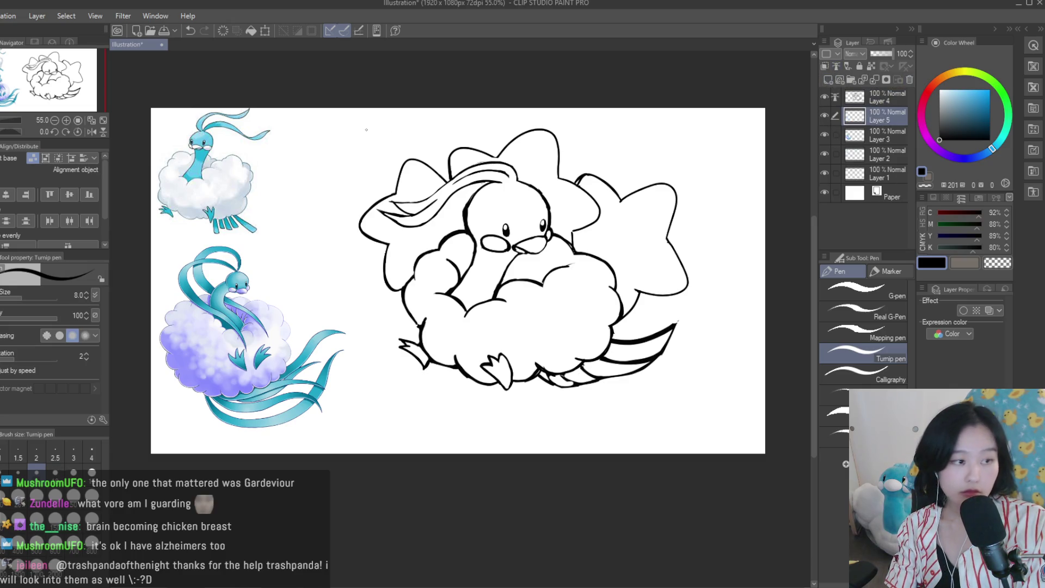
Fill the head, neck and crest light blue with the Fill tool
key(g)
click(958, 89)
click(484, 285)
scroll(569, 234, up, 3)
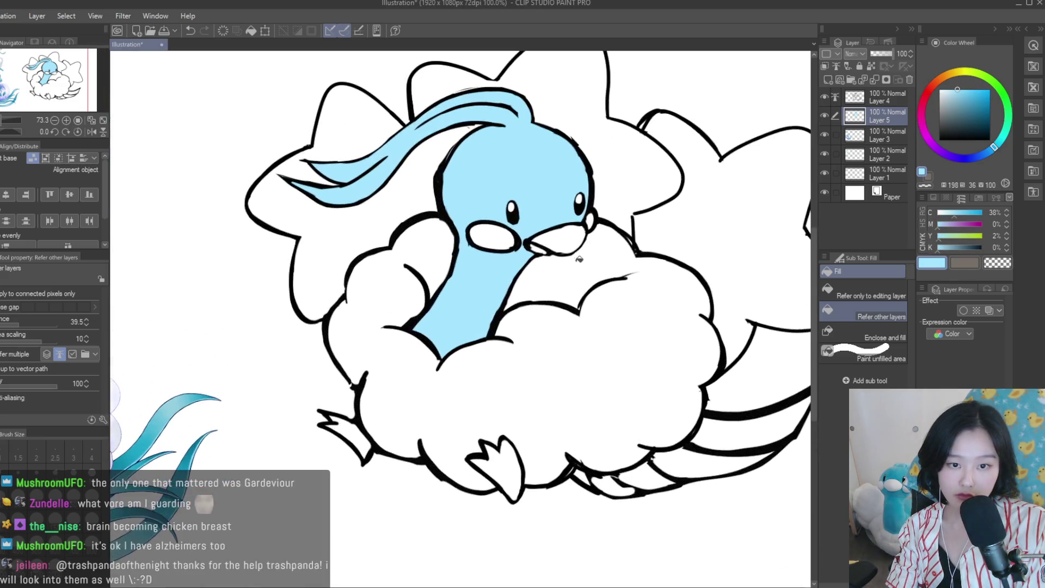
scroll(550, 287, down, 2)
scroll(548, 283, up, 2)
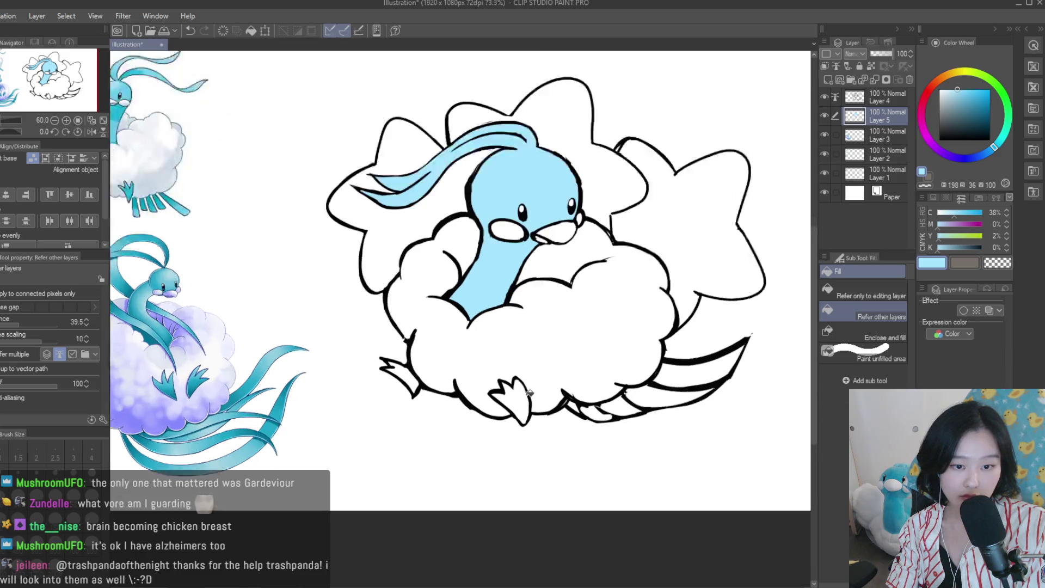
scroll(548, 284, up, 1)
Fill both feet and the three tail sections light blue
click(509, 403)
click(391, 371)
click(607, 411)
click(696, 395)
click(754, 354)
scroll(619, 347, down, 3)
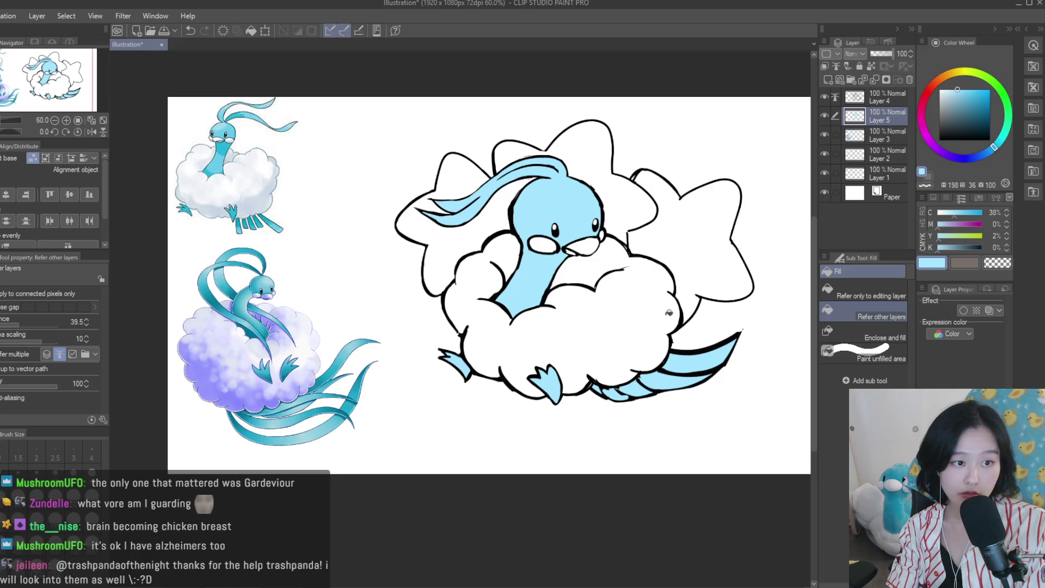
scroll(681, 309, up, 2)
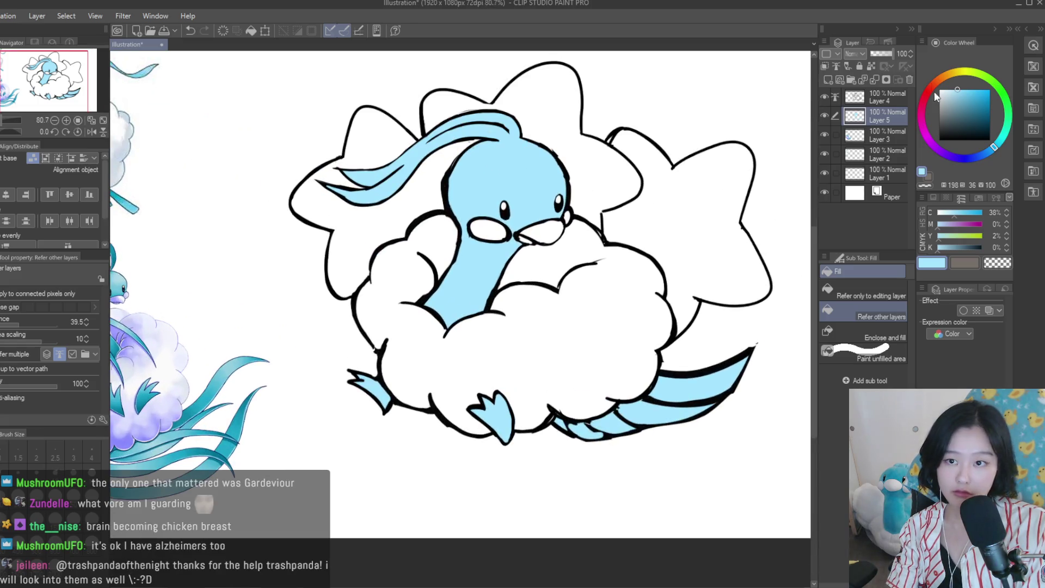
On a new layer, fill the right star wings pale yellow
click(831, 78)
click(965, 72)
click(609, 158)
scroll(609, 158, down, 2)
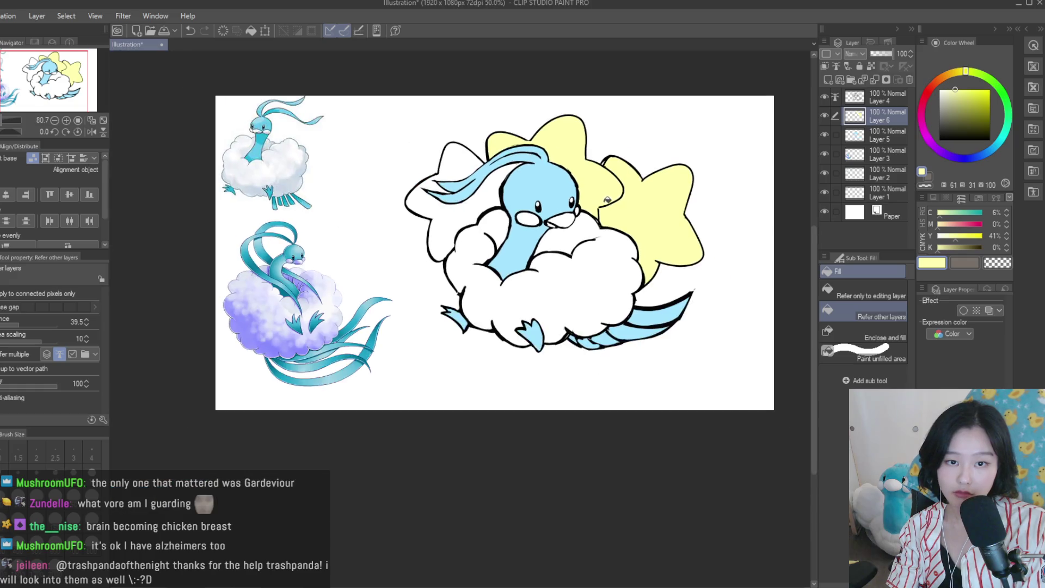
Fill the left star wing yellow, then undo it
scroll(430, 206, up, 2)
click(430, 205)
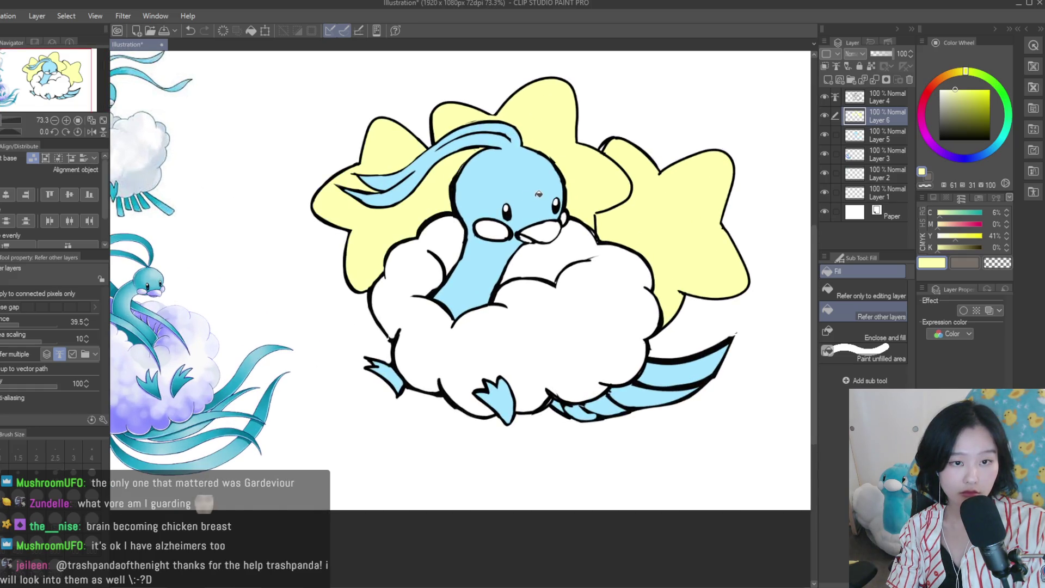
scroll(539, 194, down, 5)
scroll(599, 174, up, 3)
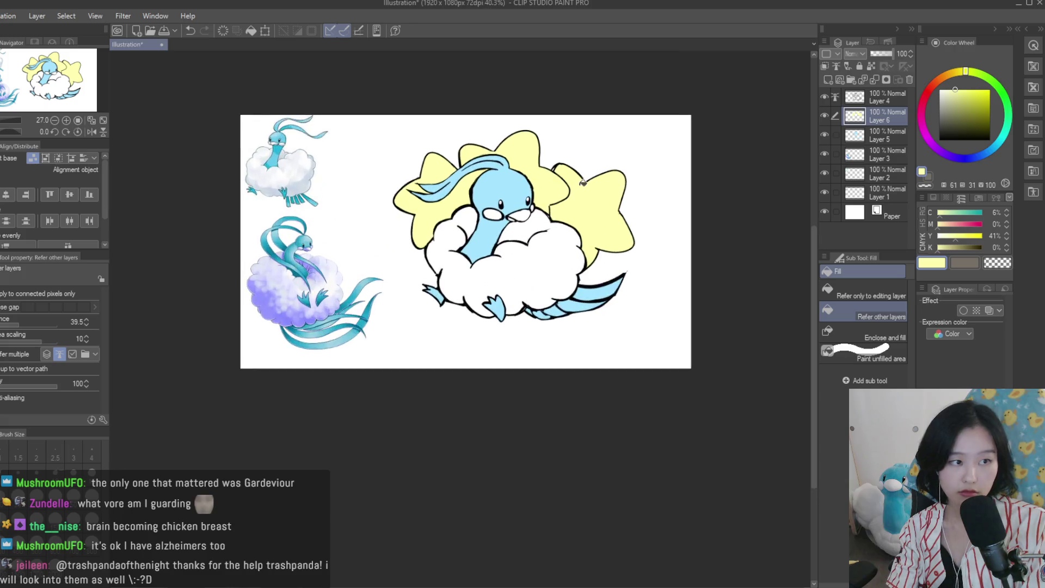
scroll(599, 174, up, 3)
key(ctrl+z)
key(ctrl+z)
On another new layer, refill the star wings yellow
click(824, 79)
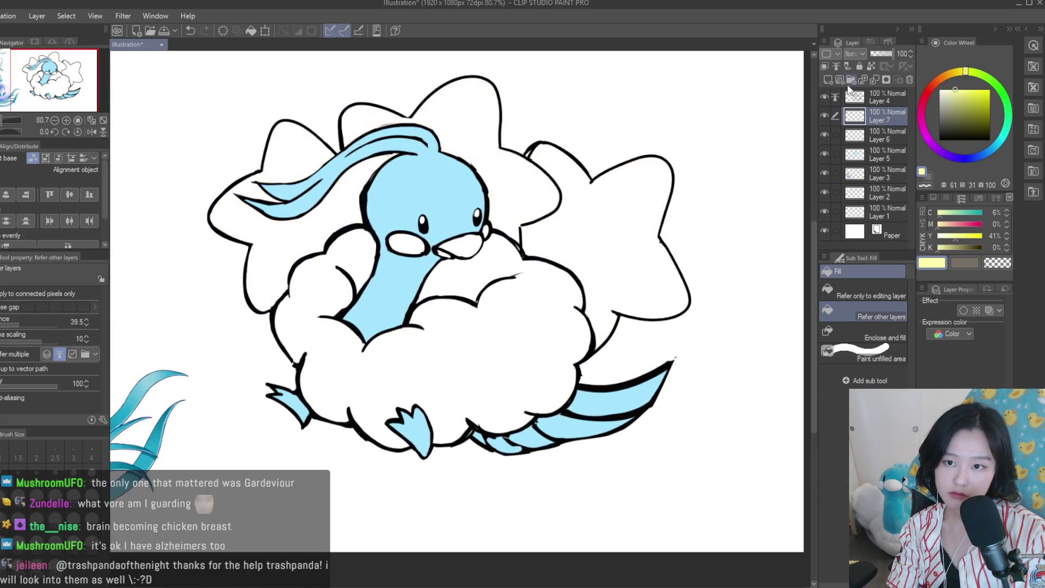
click(576, 210)
click(331, 228)
scroll(632, 208, down, 2)
scroll(632, 209, up, 1)
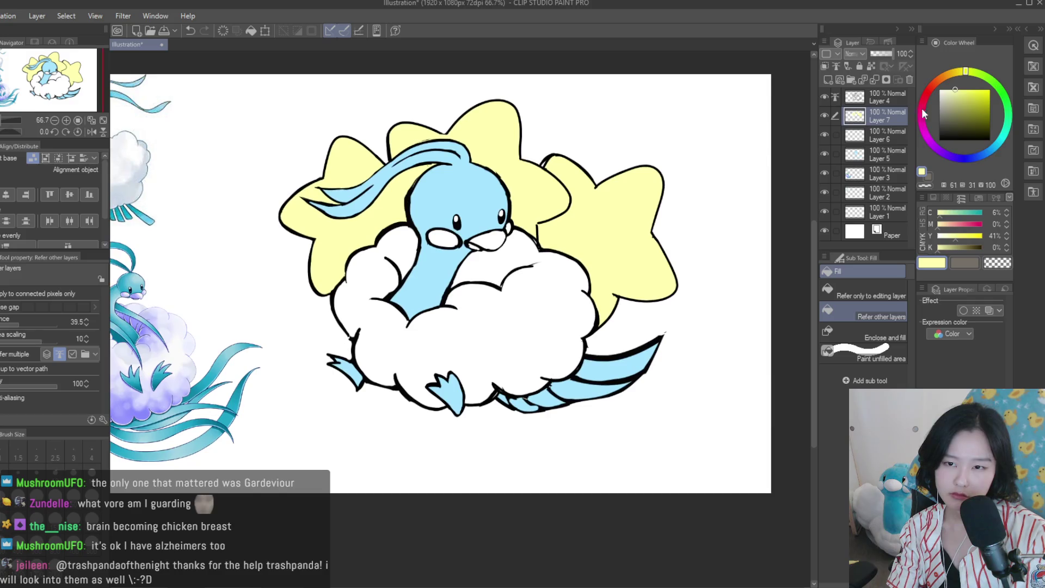
Fill the left star pink, undoing trial pink fills on the other stars
click(923, 118)
click(571, 233)
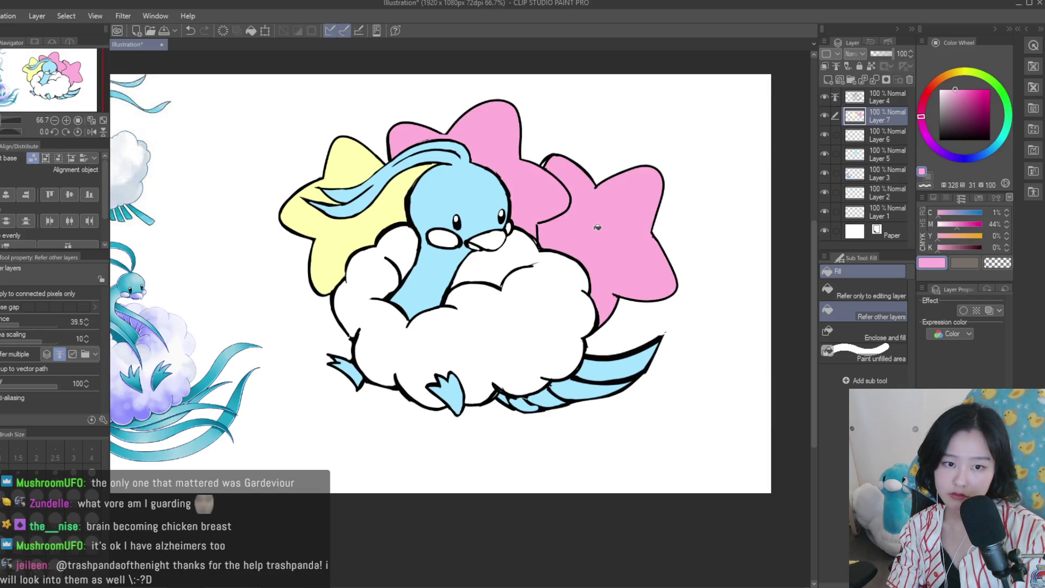
key(ctrl+z)
click(327, 223)
scroll(627, 251, down, 2)
click(626, 248)
key(ctrl+z)
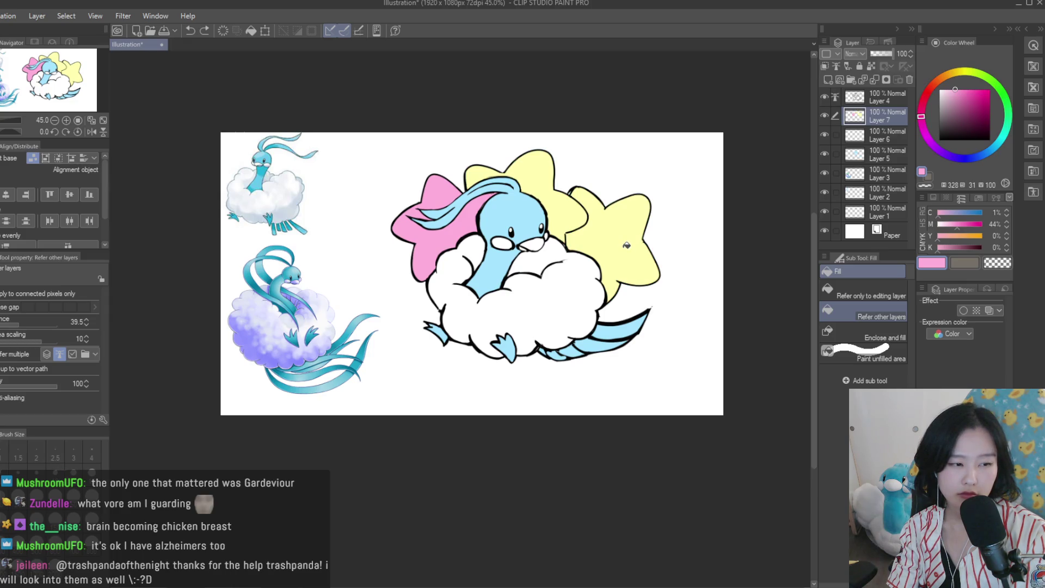
Refill the left star with a softer, fine-tuned pink shade
scroll(626, 246, up, 1)
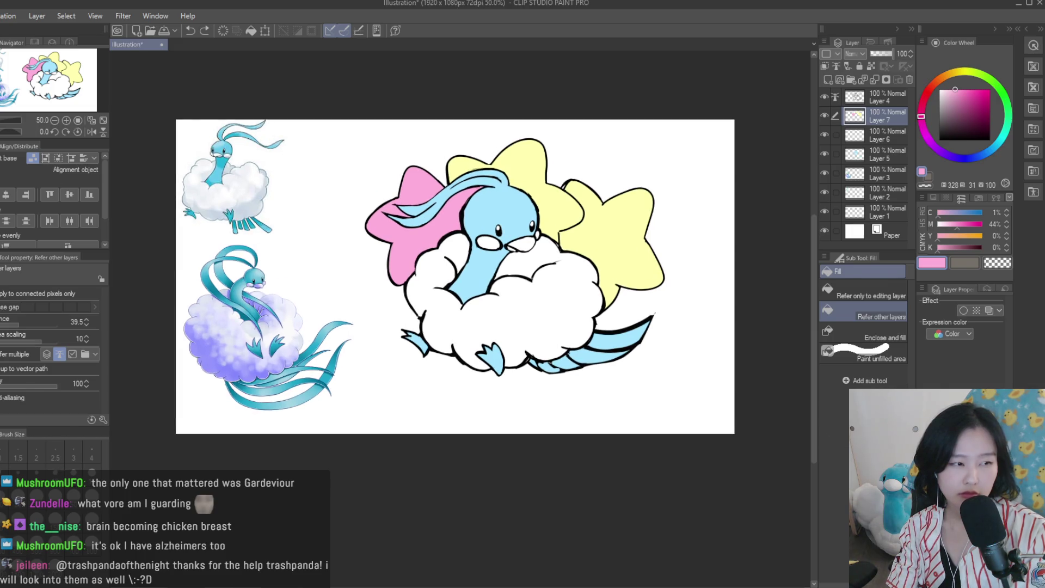
key(p)
scroll(632, 211, up, 2)
drag(645, 220, 681, 219)
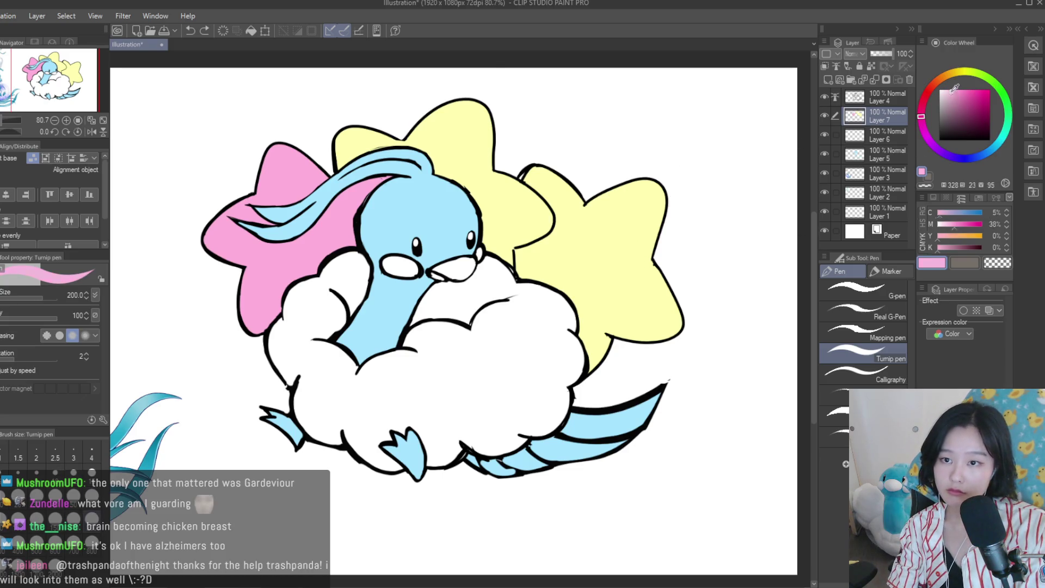
click(954, 88)
click(190, 30)
key(g)
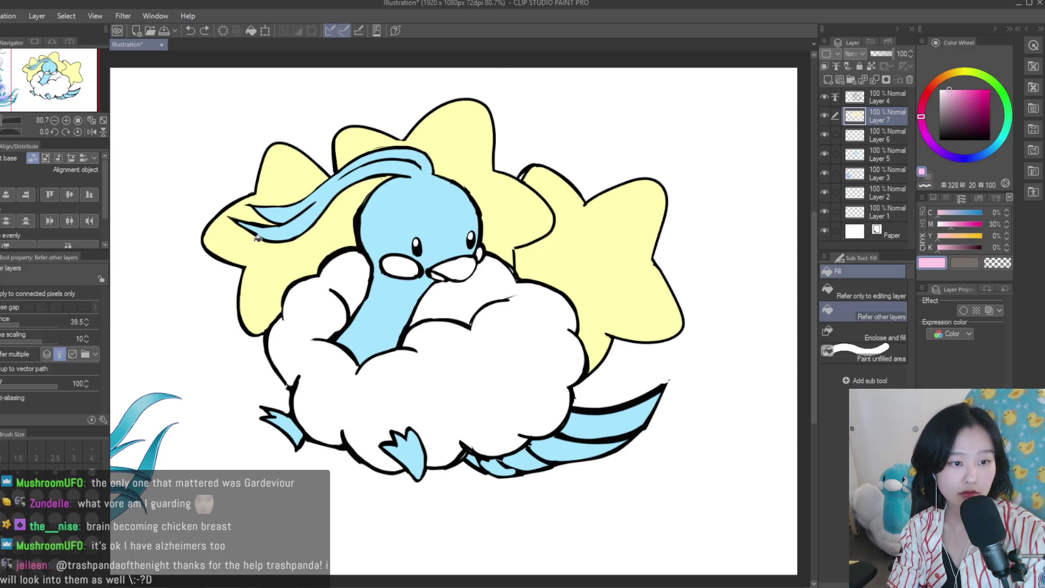
click(258, 238)
Try light green on the yellow stars, then undo it
click(1004, 112)
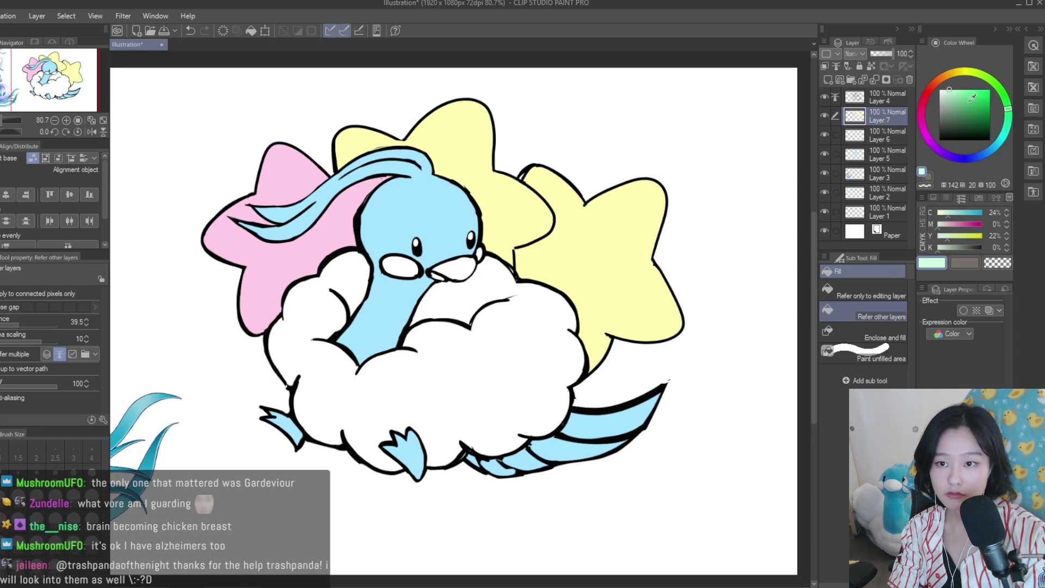
click(953, 89)
click(606, 234)
key(ctrl+z)
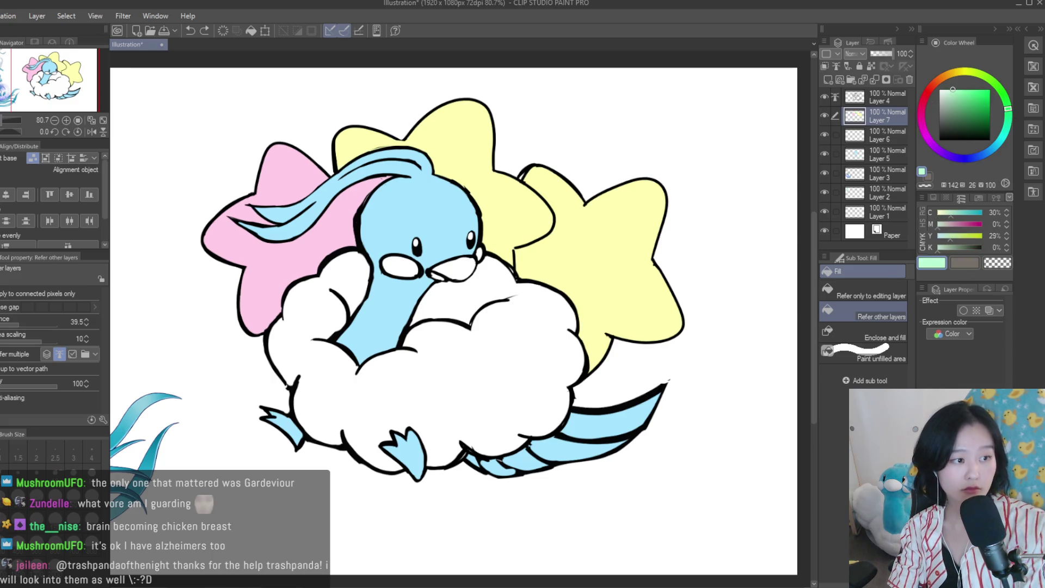
Return to the line-art layer with the pen set to black
click(939, 140)
key(p)
click(862, 96)
scroll(565, 175, up, 5)
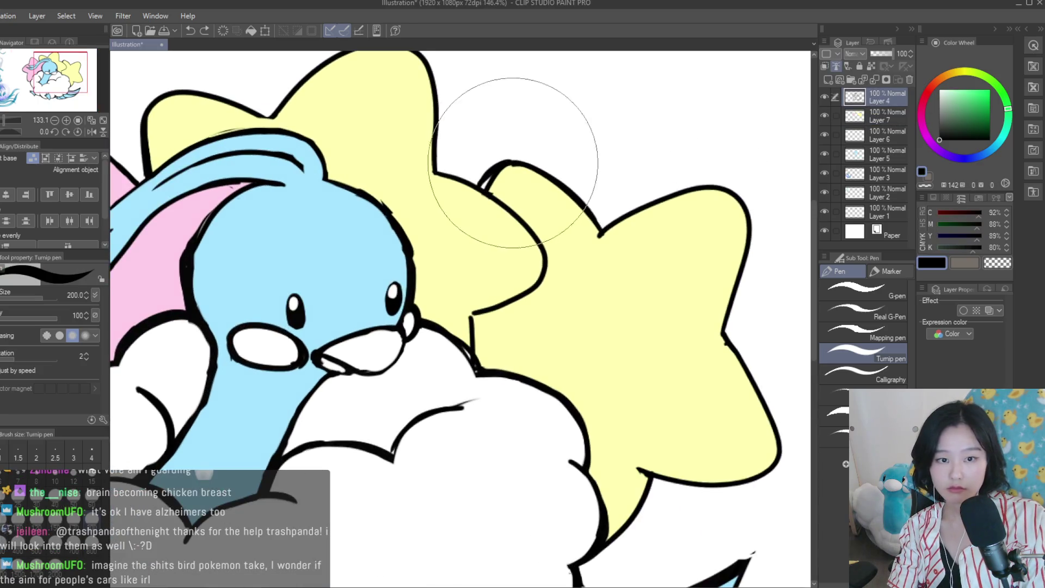
Shrink the pen size to 4 and switch to the Fill tool
key(bracketleft)
key(bracketleft)
key(bracketleft)
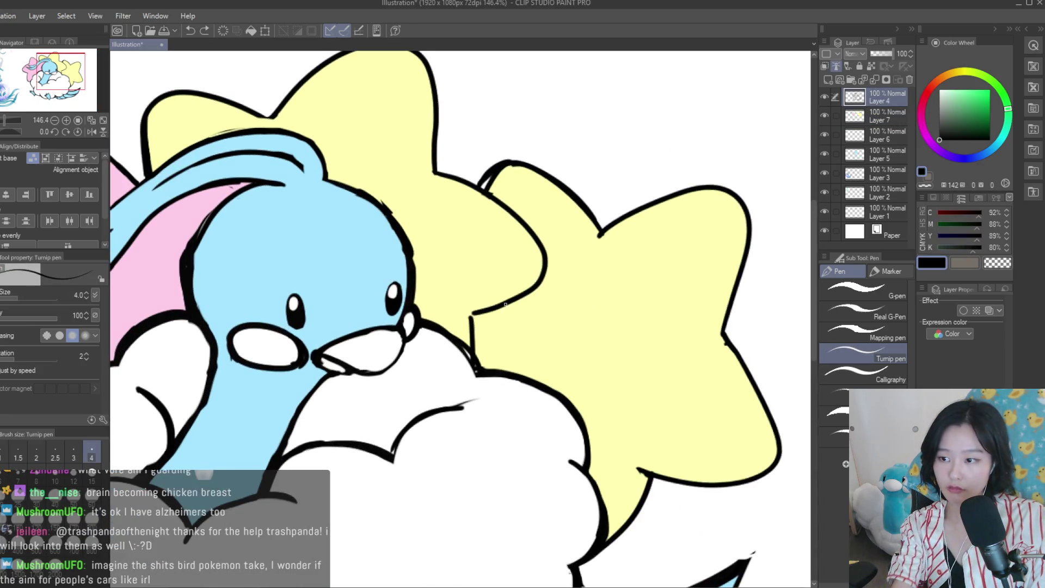
scroll(505, 305, up, 3)
scroll(479, 316, up, 2)
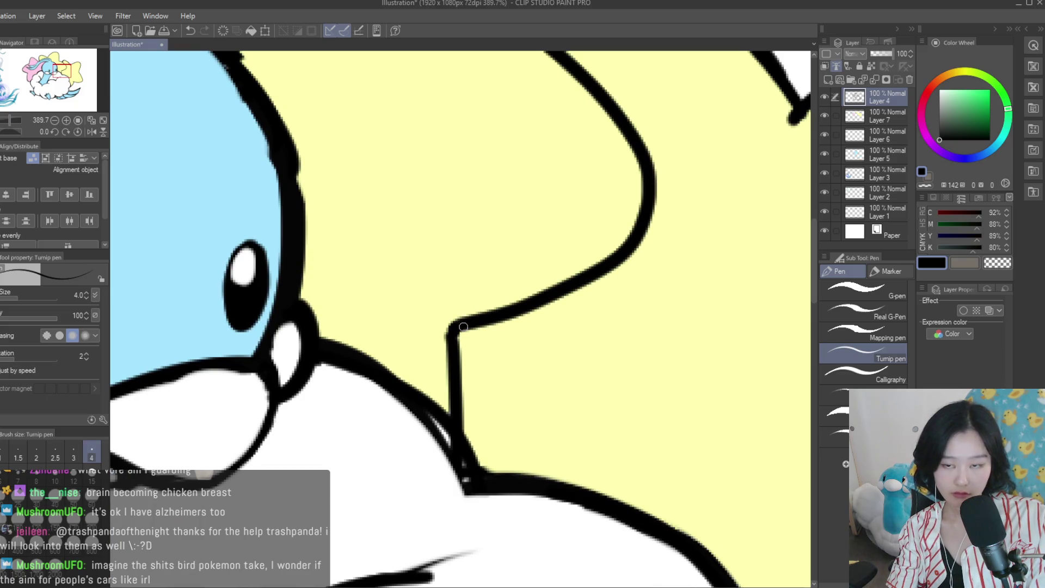
scroll(463, 326, down, 3)
scroll(464, 327, down, 3)
key(j)
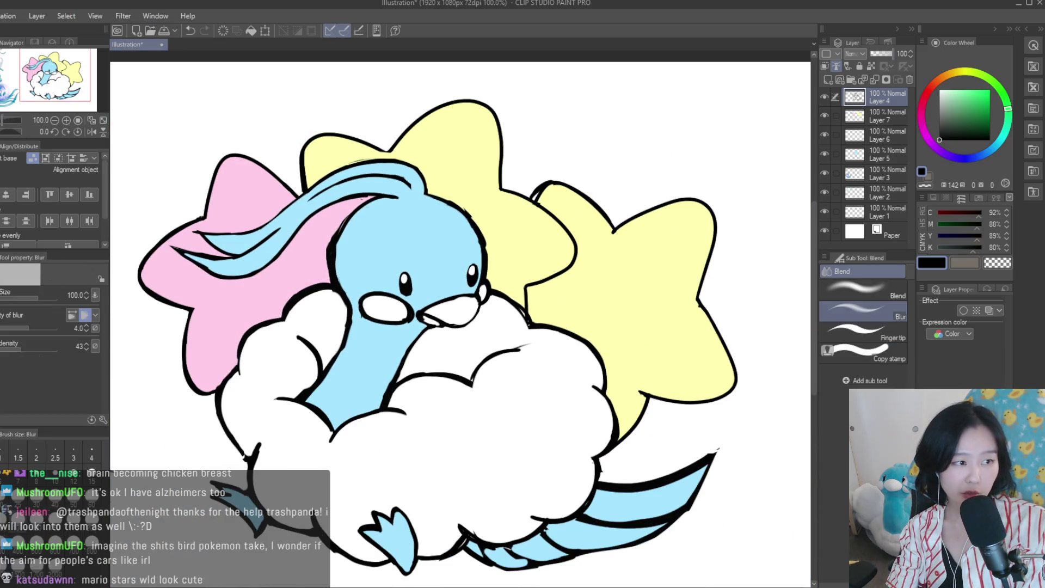
key(g)
On the star colour layer, try light green on the right star, then undo it
click(848, 119)
click(953, 89)
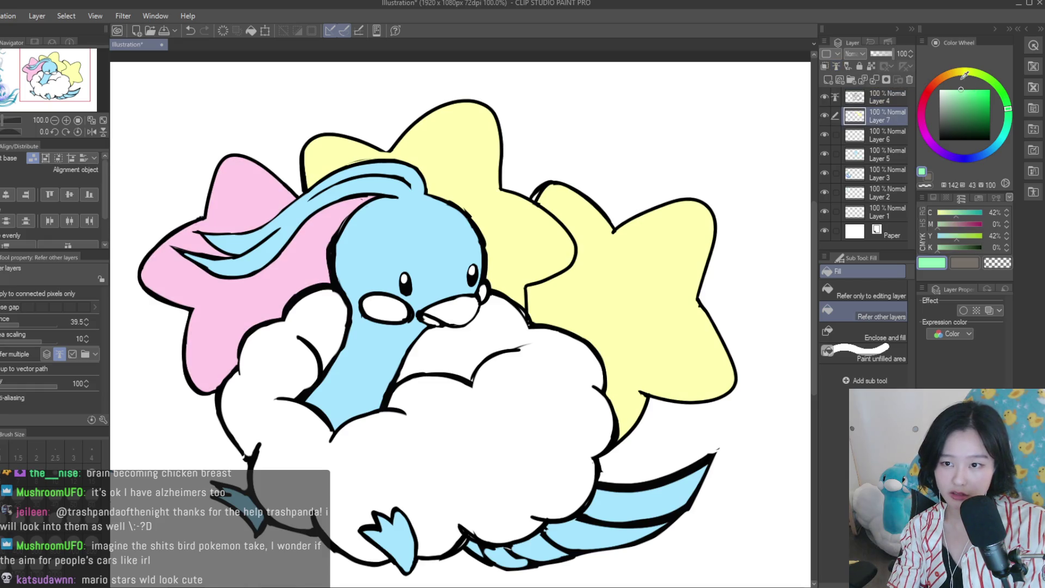
click(584, 252)
scroll(583, 252, down, 2)
scroll(583, 252, down, 3)
scroll(610, 261, up, 2)
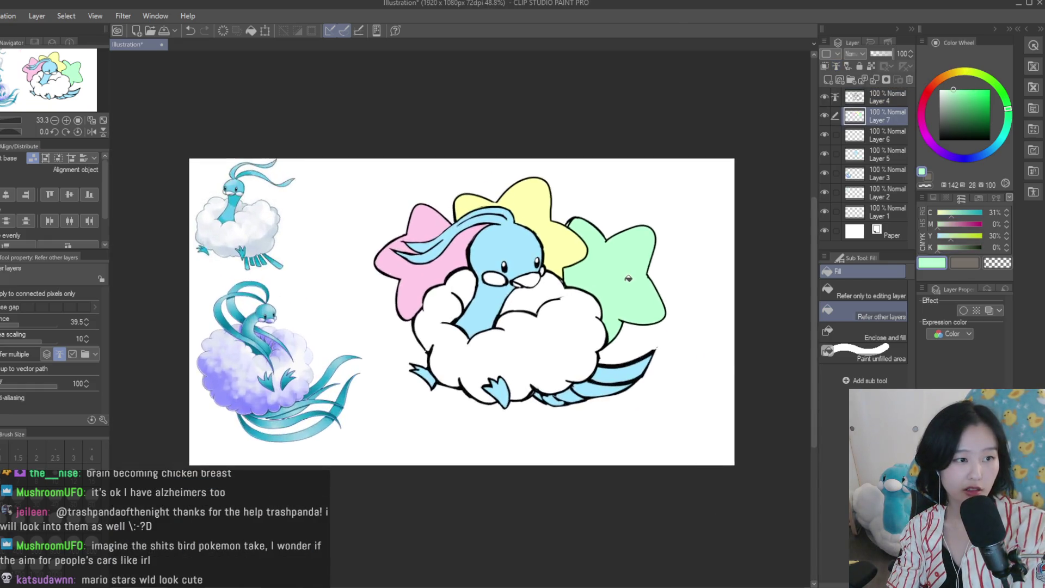
scroll(636, 272, down, 2)
scroll(635, 272, up, 1)
key(ctrl+z)
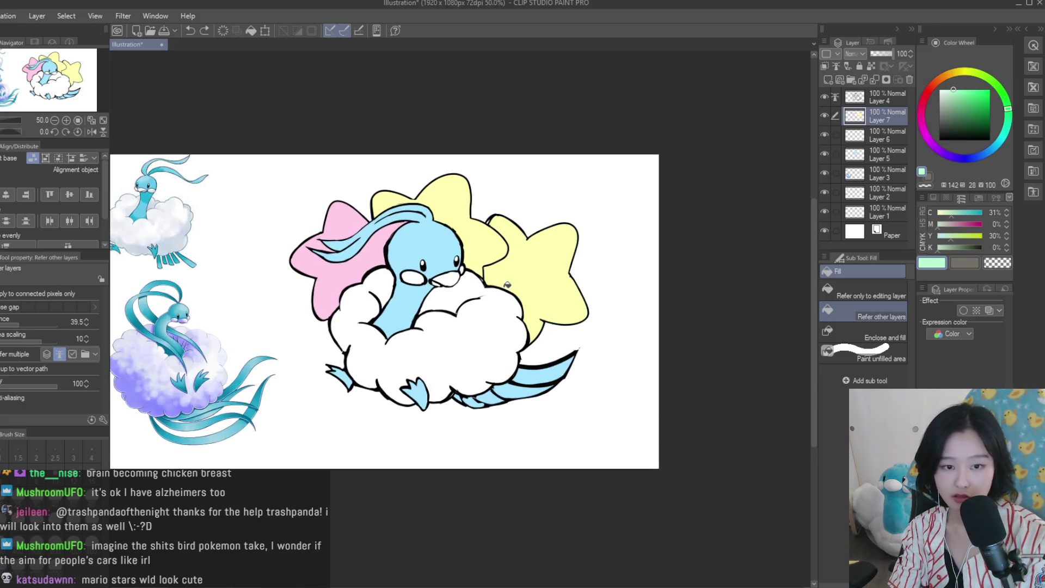
Try light blue on the right star, undo it, and fill it pink instead
click(544, 305)
scroll(620, 275, down, 2)
scroll(602, 263, up, 3)
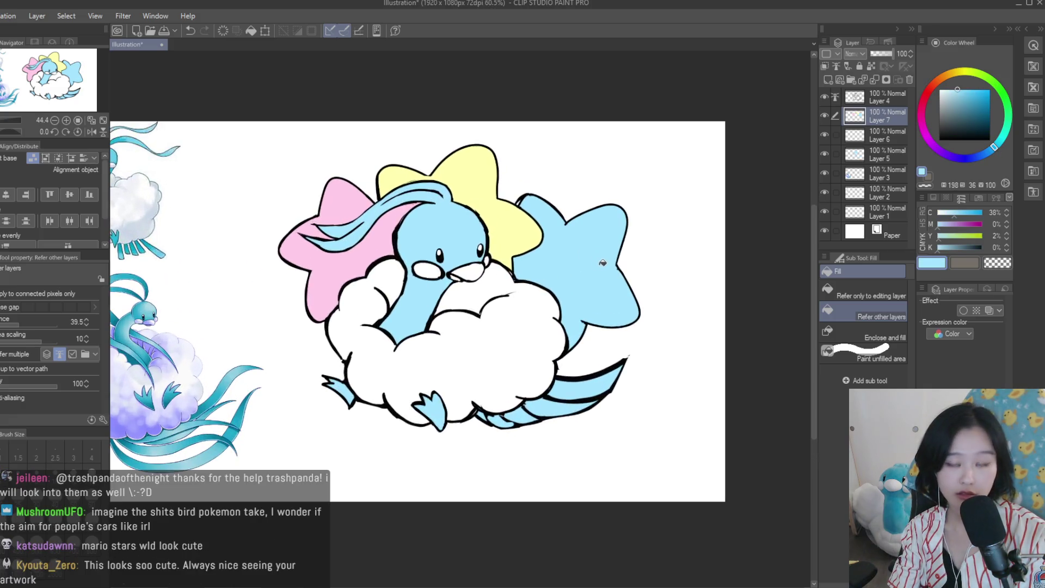
key(ctrl+z)
alt+click(327, 218)
click(611, 259)
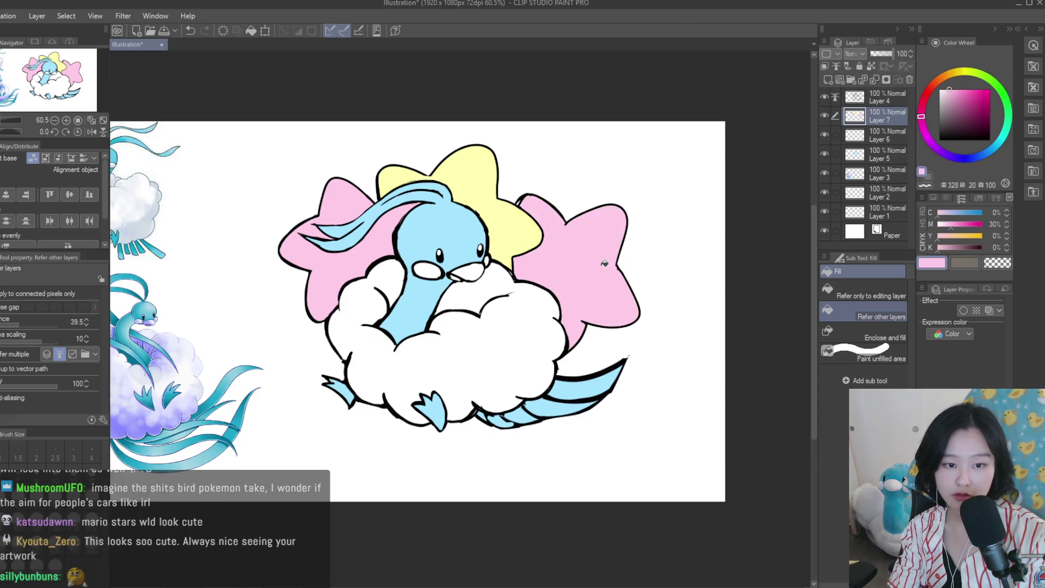
scroll(610, 259, down, 3)
scroll(601, 264, up, 1)
scroll(600, 265, up, 1)
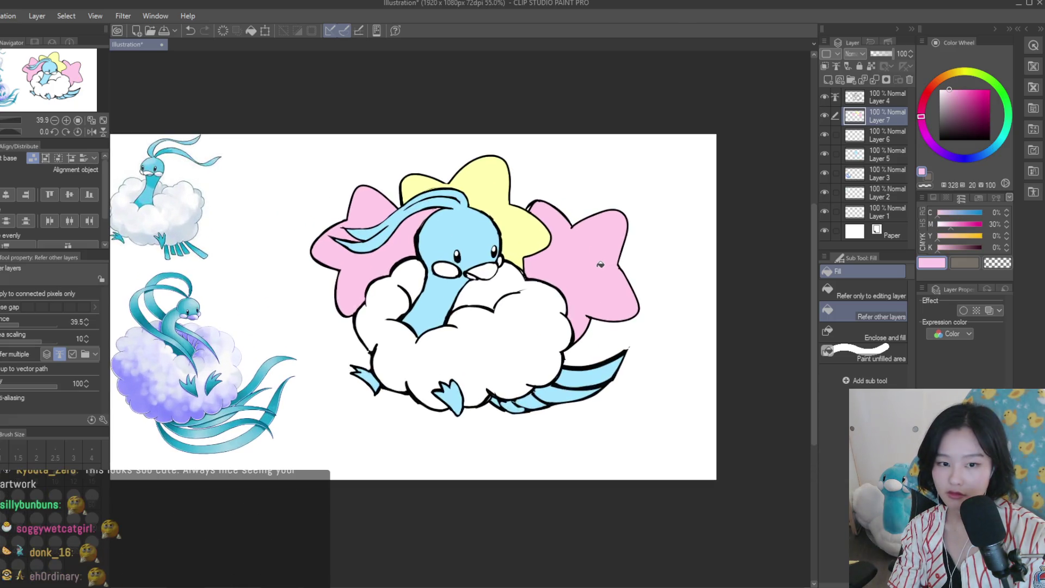
Fill the right star with a pale pink-lilac after undoing a purple trial
mouse_move(946, 77)
mouse_down()
mouse_move(986, 79)
mouse_move(938, 149)
mouse_move(929, 138)
mouse_up()
click(596, 283)
key(ctrl+z)
click(947, 89)
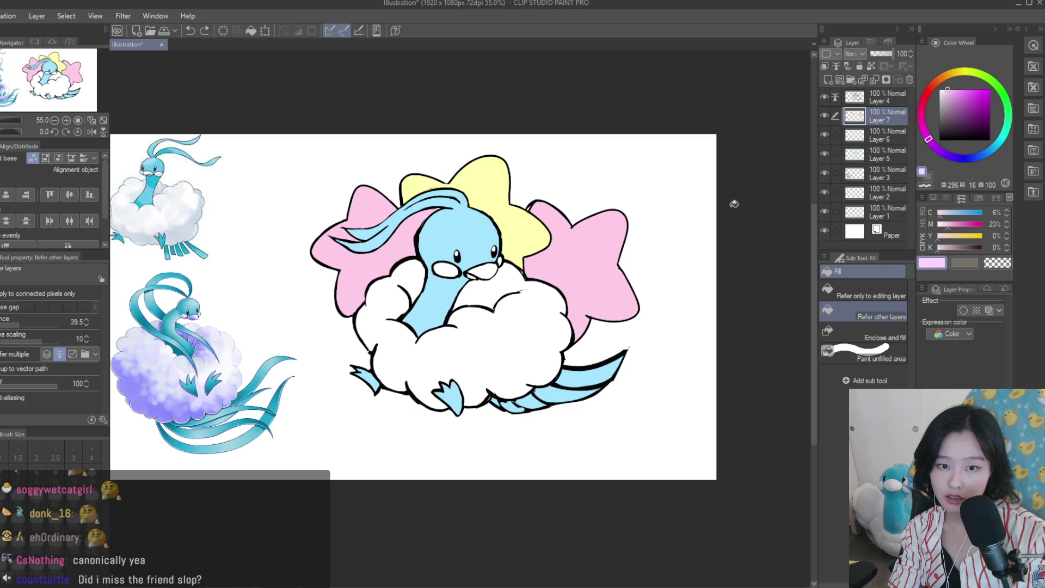
click(584, 256)
scroll(626, 235, down, 2)
scroll(651, 233, up, 1)
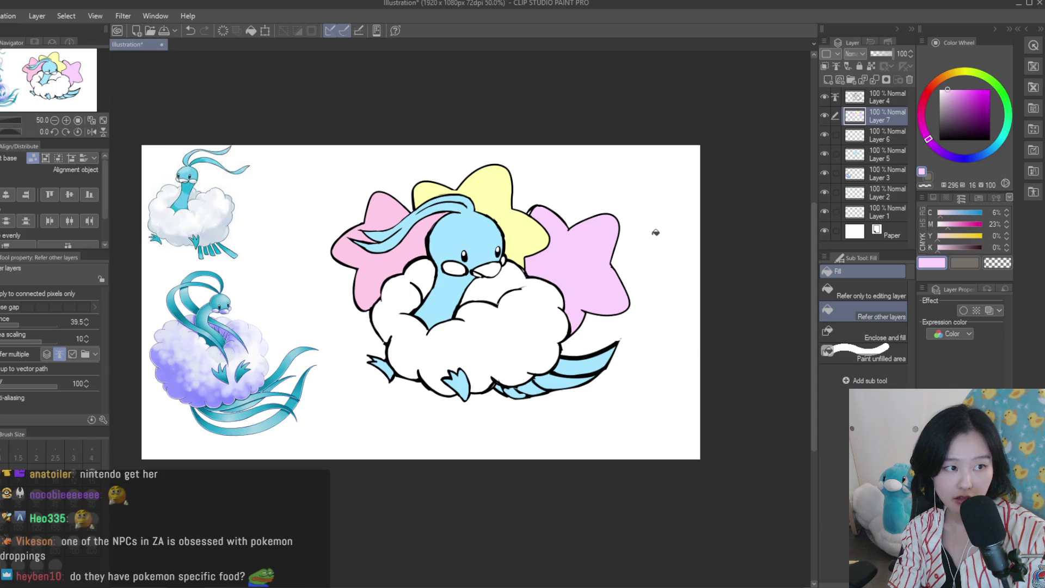
scroll(642, 232, down, 4)
Flip the canvas view horizontally to check the drawing, then return it to normal
key(h)
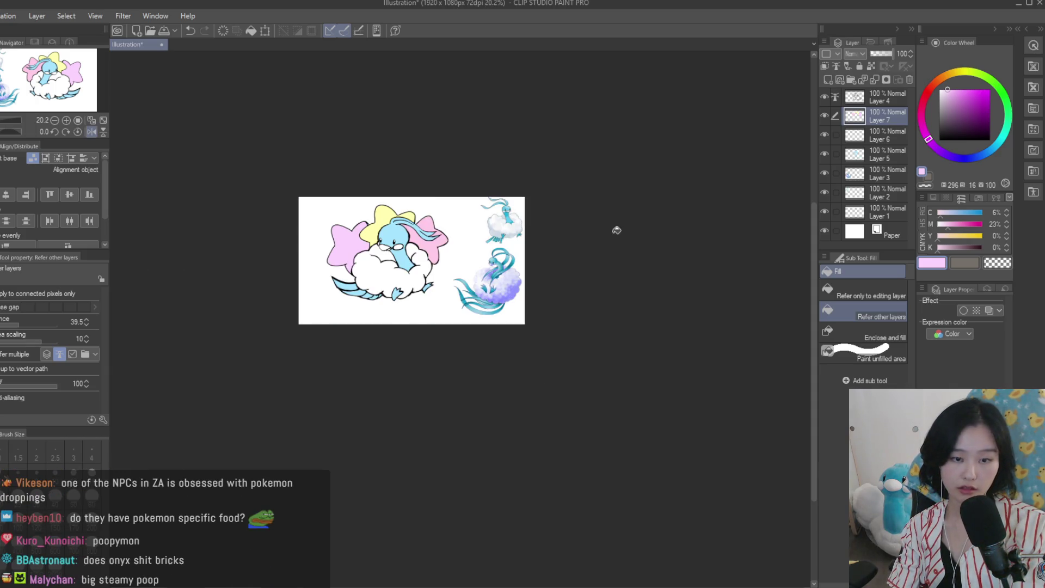
key(h)
scroll(617, 231, up, 1)
scroll(602, 199, up, 2)
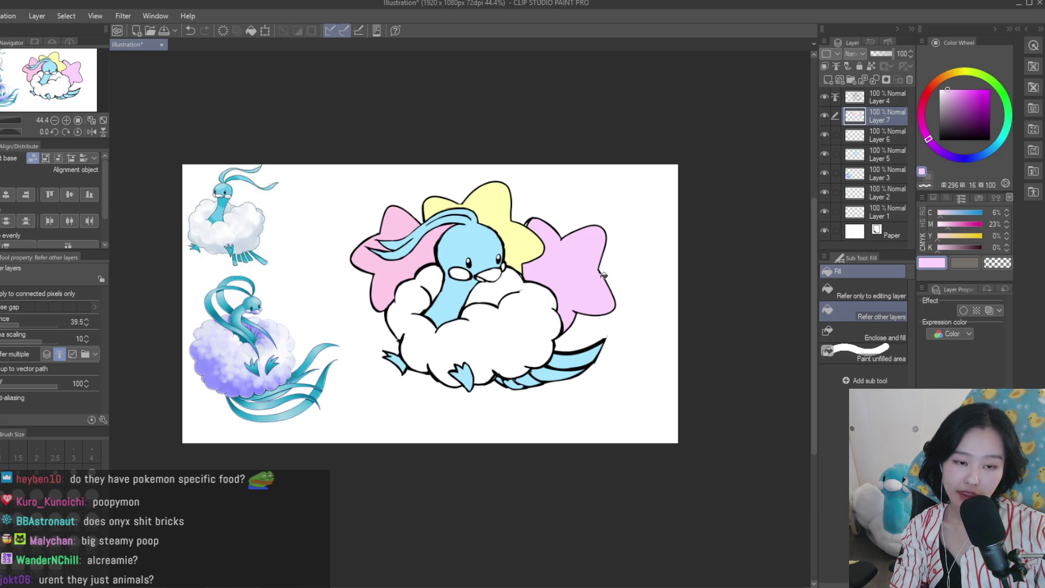
scroll(566, 264, up, 2)
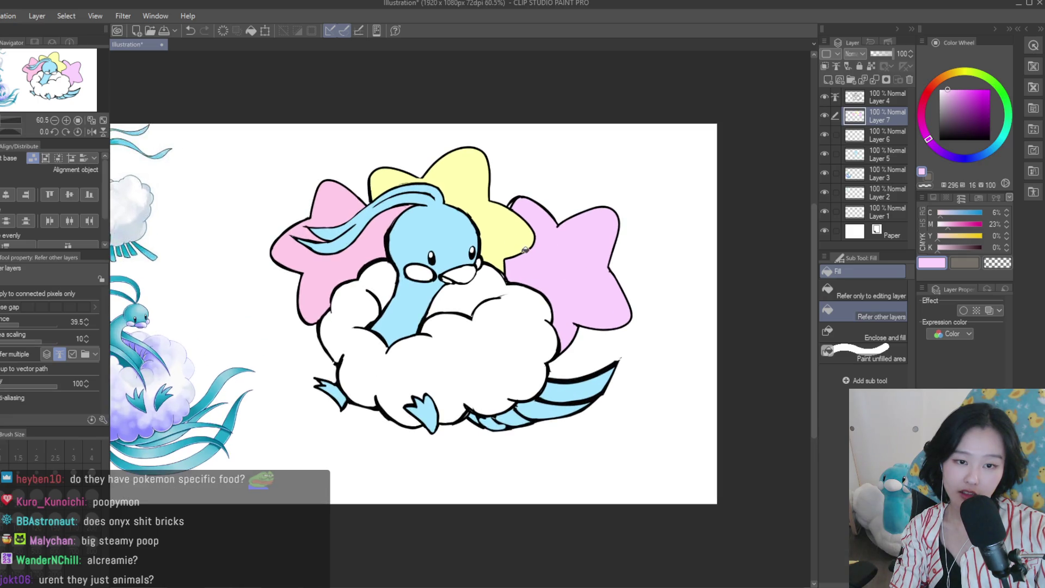
Try yellow fills on both side stars, then undo them
alt+click(514, 238)
click(588, 240)
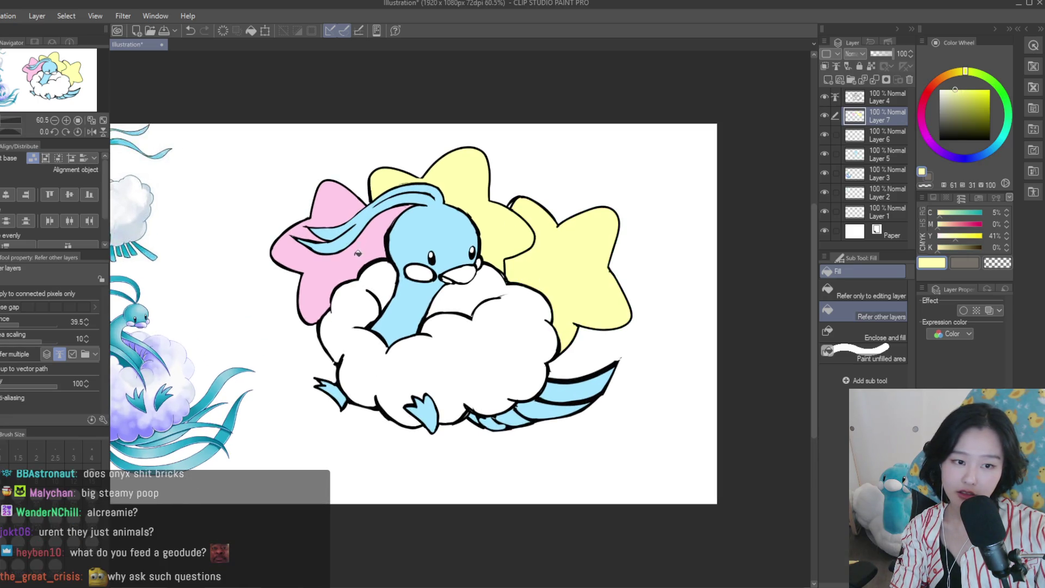
click(305, 245)
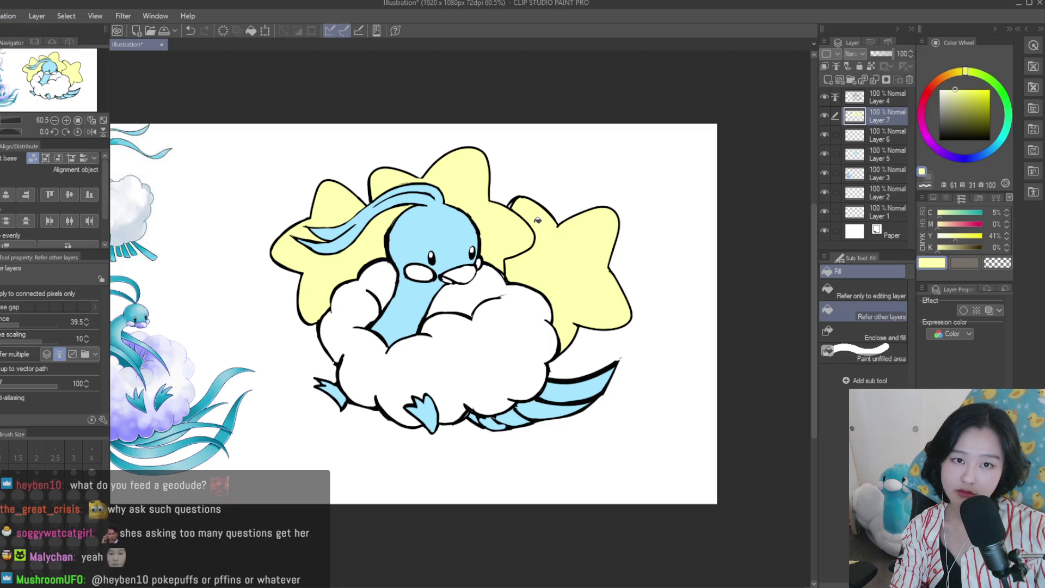
key(ctrl+z)
key(ctrl+z)
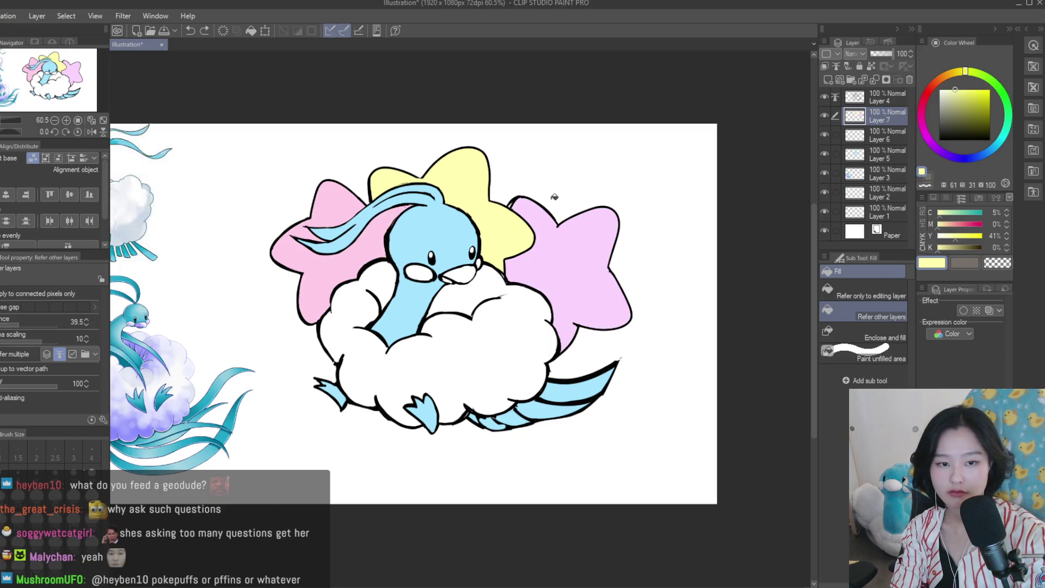
Sample the left star's pink and shift it to a deeper lavender for the right star
alt+click(355, 250)
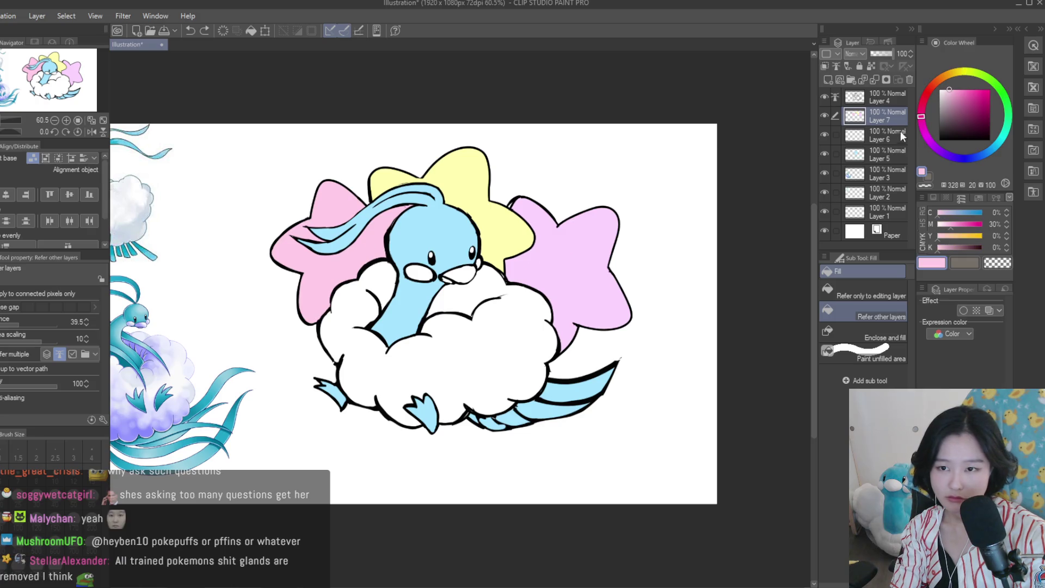
click(953, 89)
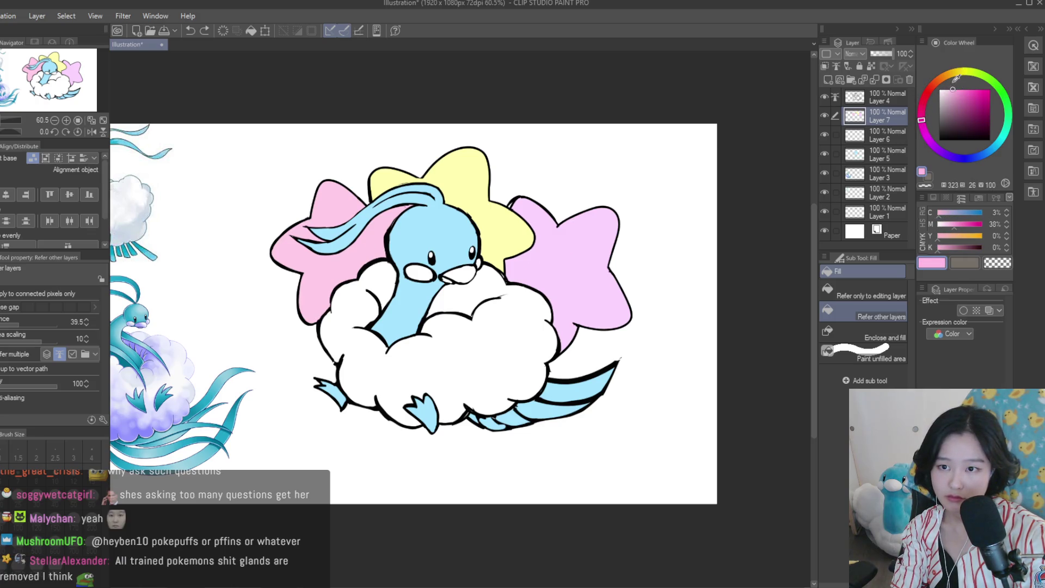
scroll(641, 245, down, 1)
scroll(596, 252, down, 1)
drag(922, 120, 940, 150)
click(951, 89)
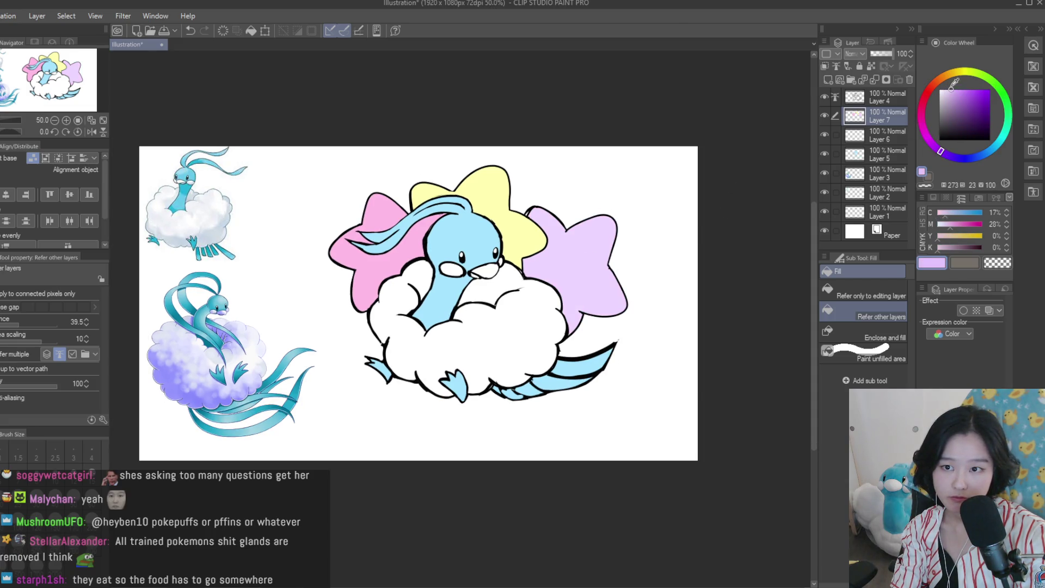
Make Layer 4 visible again and pick white as the current colour
scroll(616, 272, down, 3)
scroll(615, 272, up, 1)
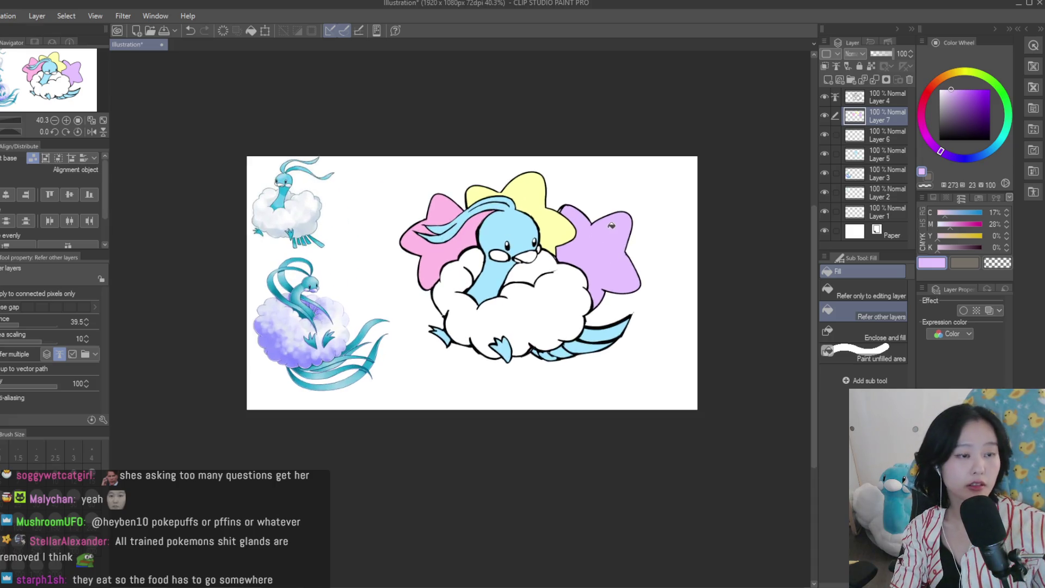
scroll(618, 250, up, 1)
click(825, 97)
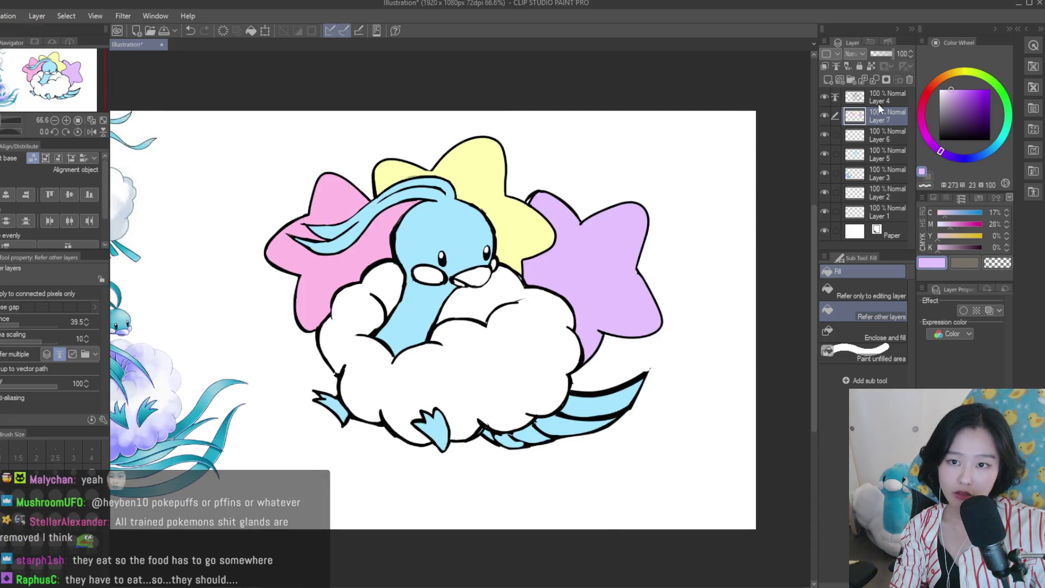
click(939, 89)
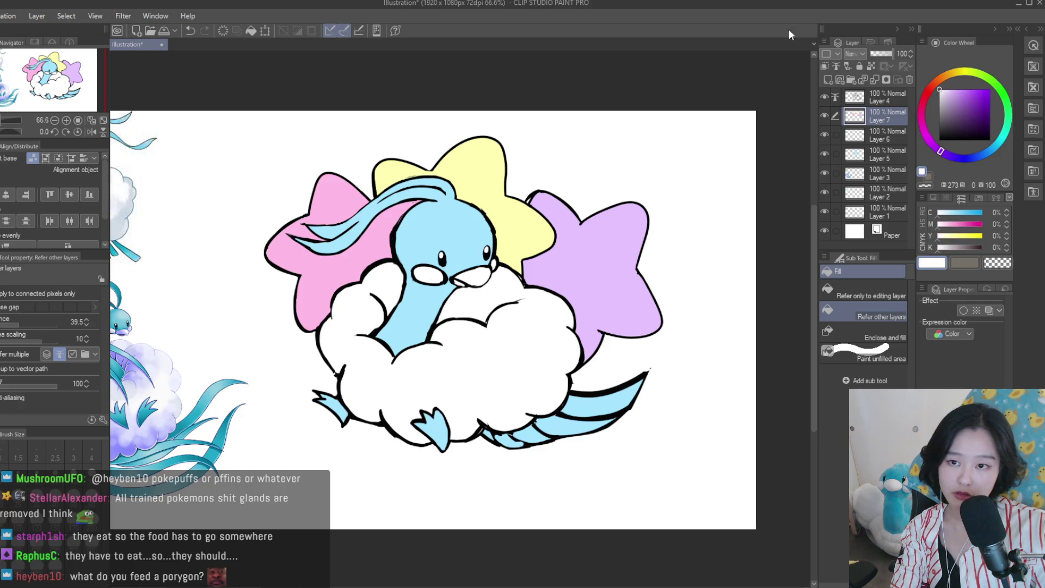
scroll(505, 216, up, 1)
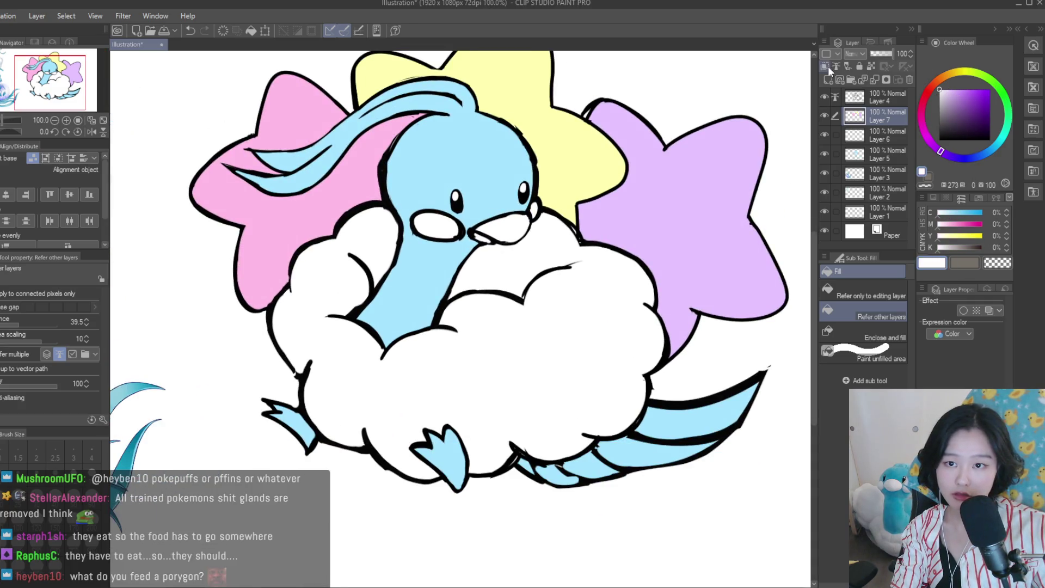
On a new layer, select the beak, the white spot beside it, the cheek oval and the cloud with Fill
click(828, 66)
click(960, 108)
scroll(492, 233, up, 1)
click(493, 233)
scroll(492, 233, up, 1)
click(473, 246)
click(578, 194)
click(381, 223)
click(545, 381)
scroll(544, 382, down, 5)
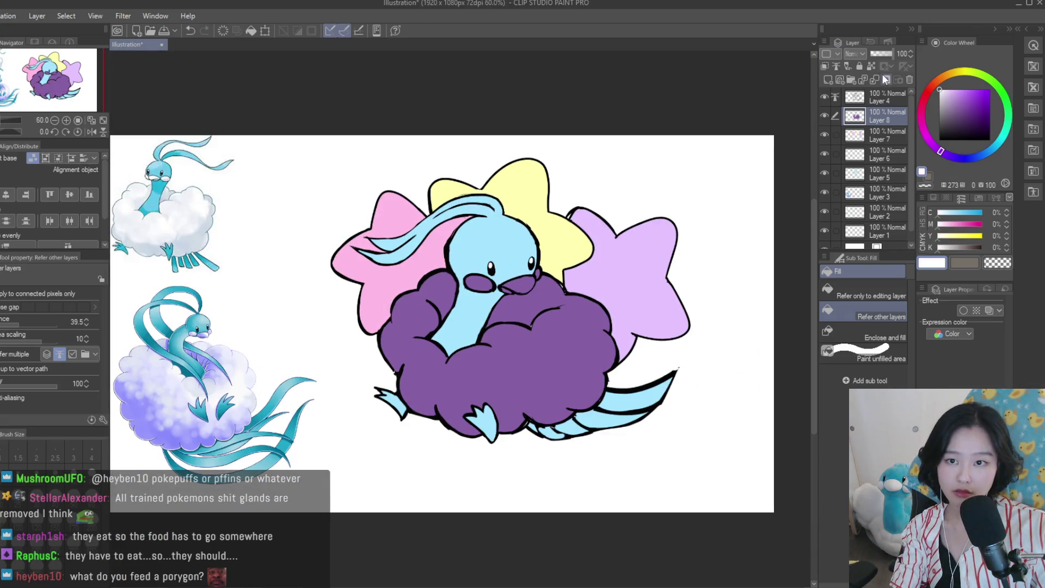
Paint the selected cloud, beak and cheek white with the pen, then add a shading layer above
key(p)
scroll(349, 302, down, 1)
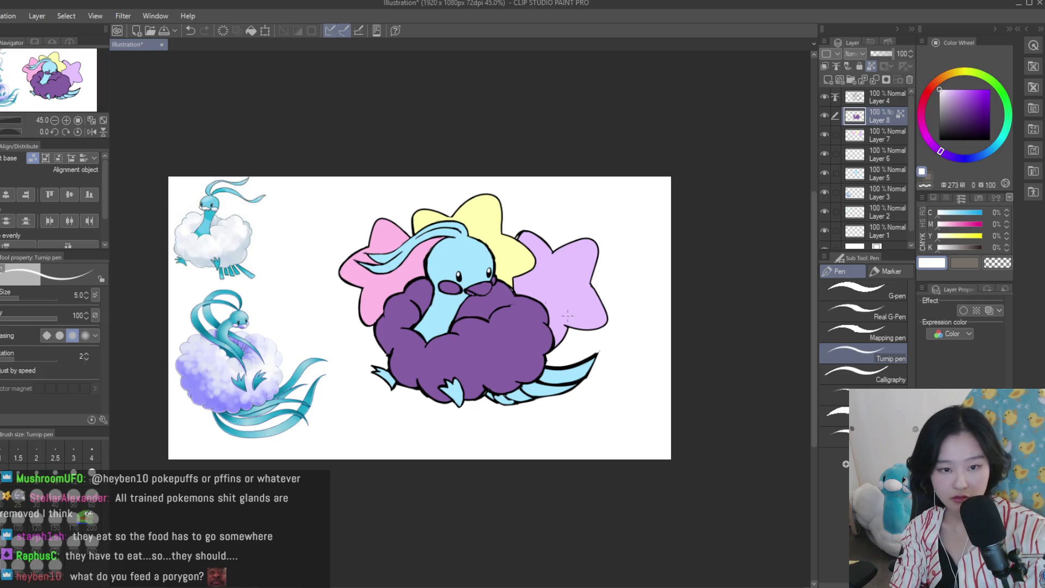
drag(565, 310, 414, 337)
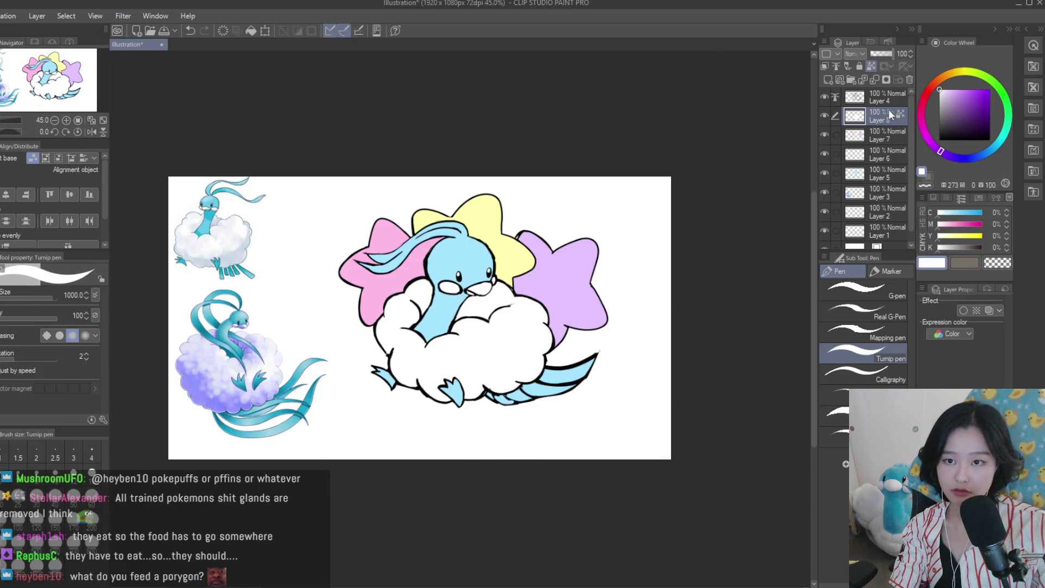
click(828, 81)
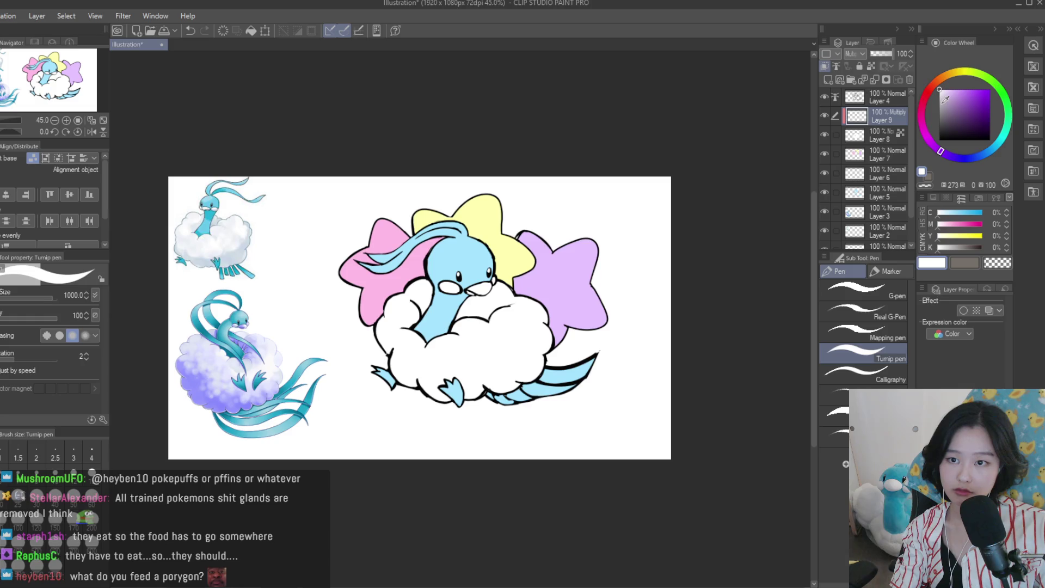
Choose a pale beige shading colour and undo an oversized test stroke on the cloud
click(953, 74)
click(949, 94)
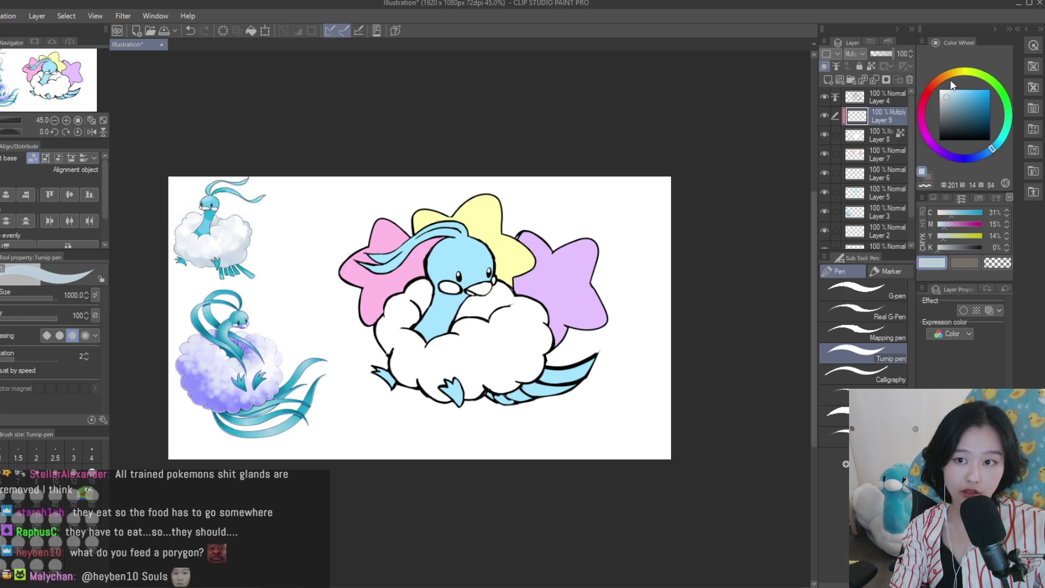
click(952, 73)
click(951, 91)
drag(457, 348, 455, 414)
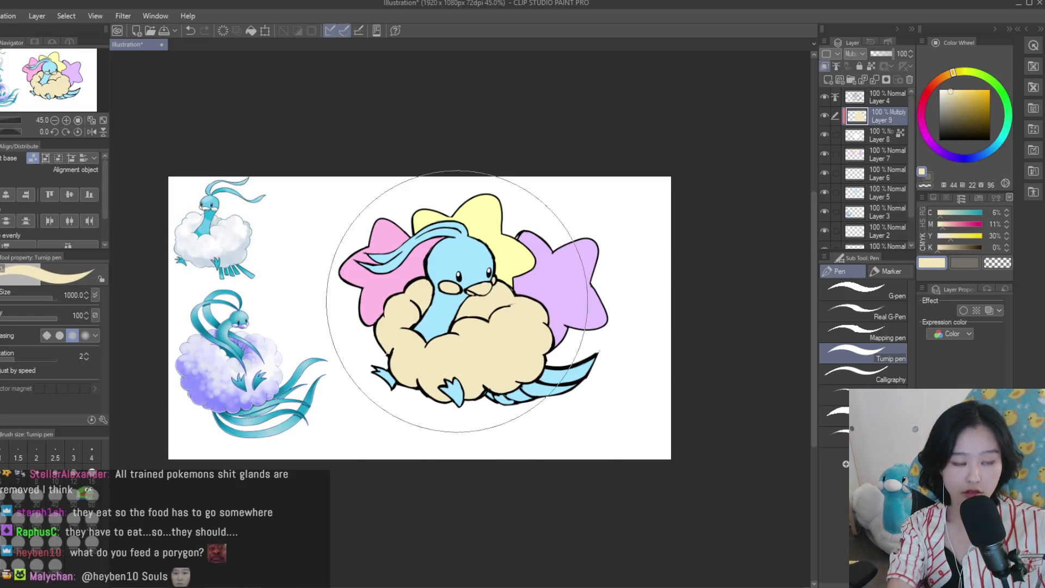
key(ctrl+z)
With a smaller brush, shade the cloud's lower-right and lower-left edges beige down to the foot
drag(469, 264, 489, 241)
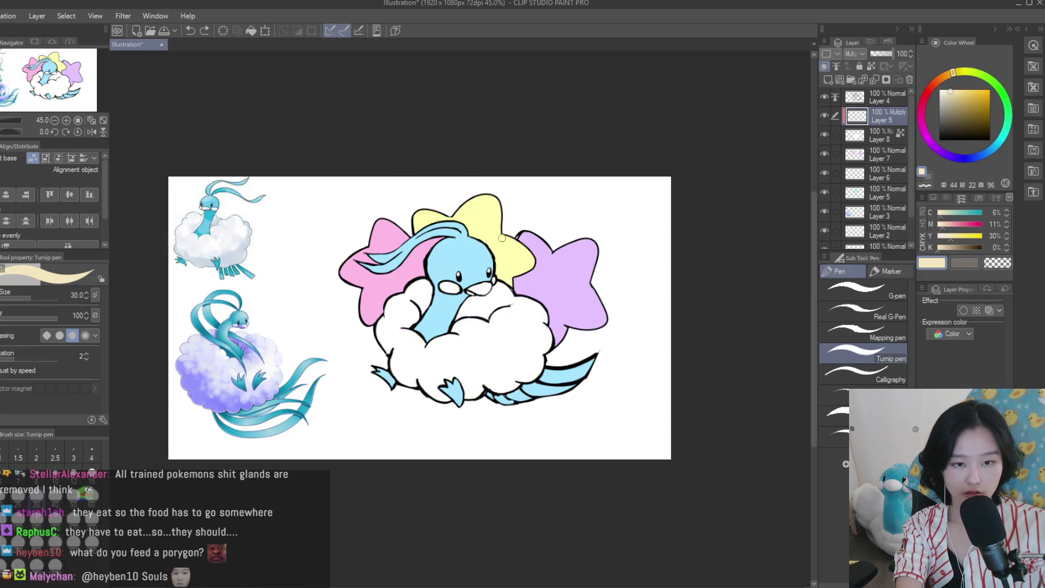
scroll(524, 356, up, 5)
mouse_move(550, 343)
mouse_down()
mouse_move(484, 389)
mouse_move(492, 408)
mouse_move(496, 396)
mouse_up()
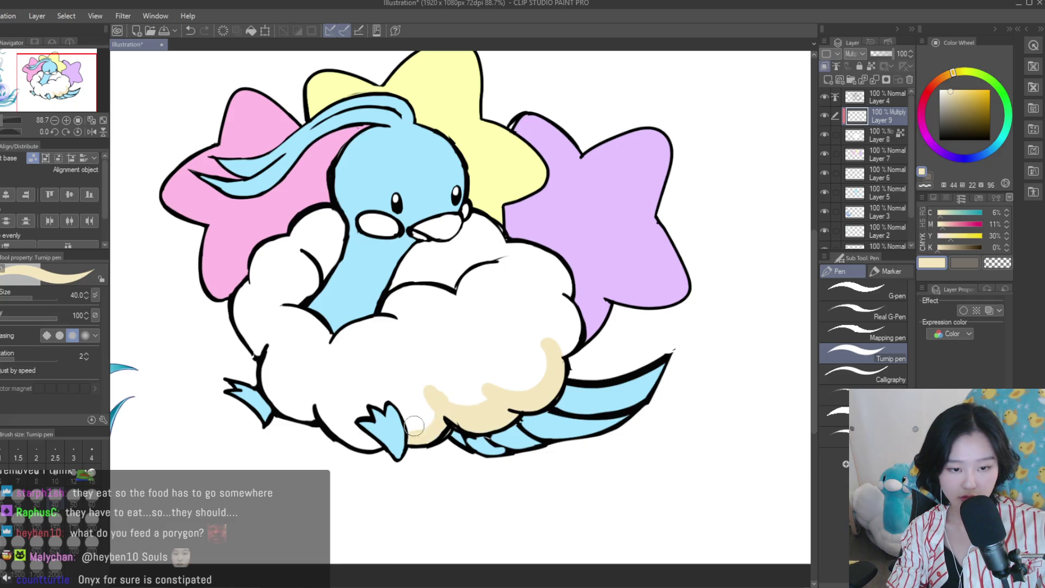
drag(321, 384, 380, 440)
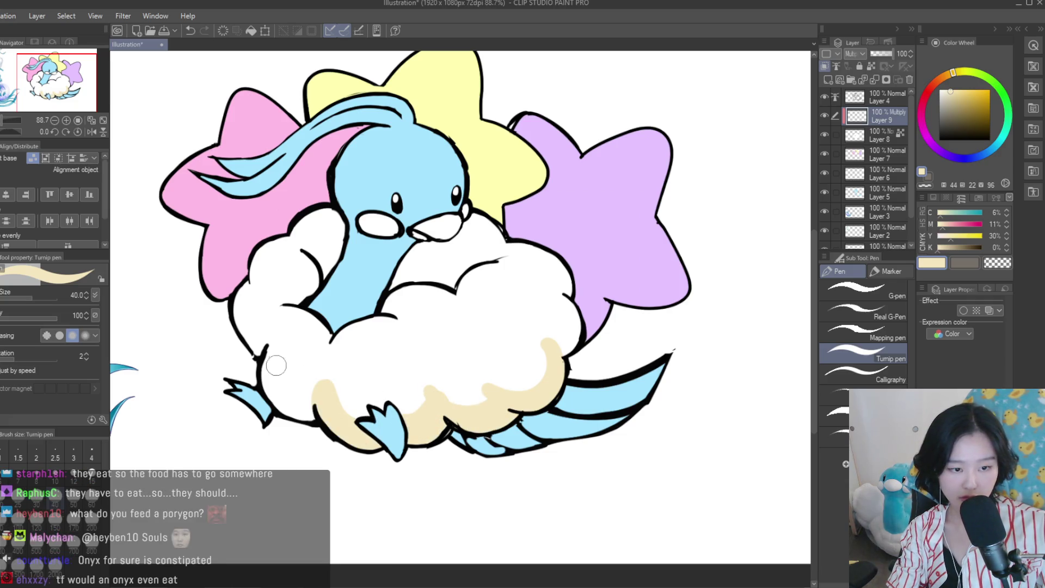
drag(270, 353, 264, 384)
Shade the cloud's top edge and lump beside the neck beige, then lighten the colour
scroll(444, 285, up, 2)
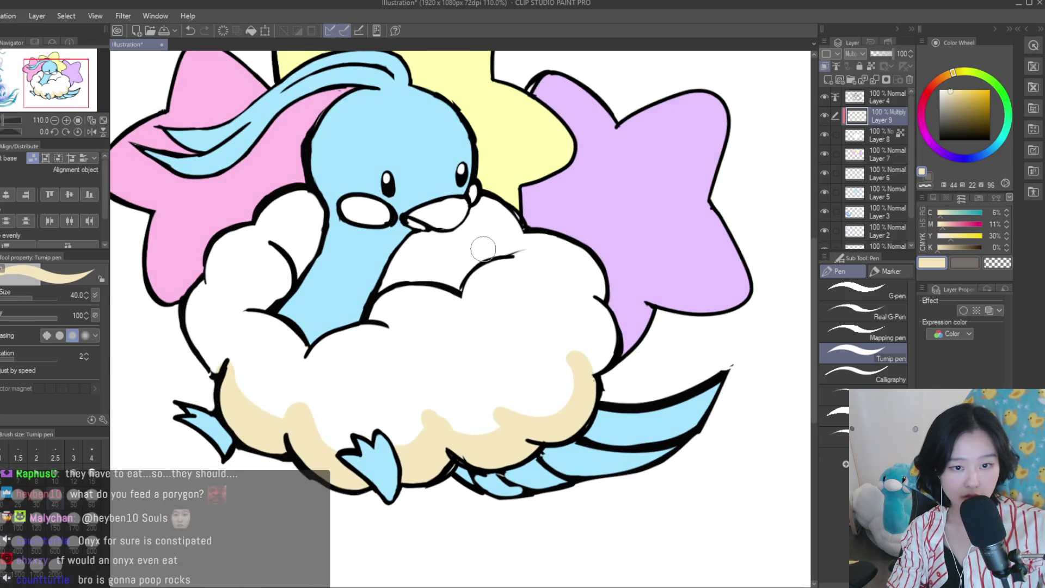
mouse_move(498, 241)
mouse_down()
mouse_move(395, 279)
mouse_move(500, 239)
mouse_up()
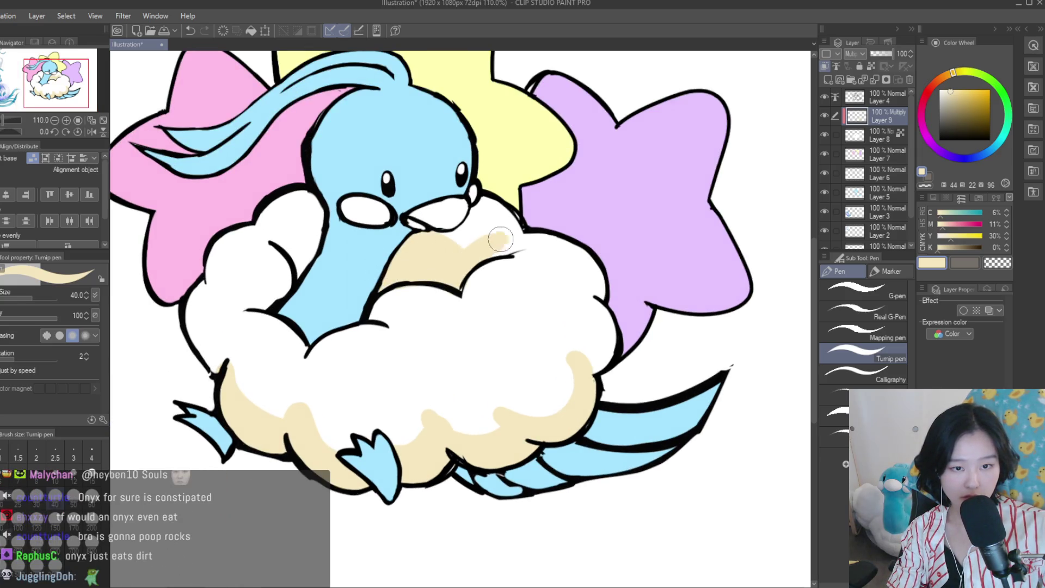
drag(263, 235, 301, 287)
scroll(307, 241, down, 5)
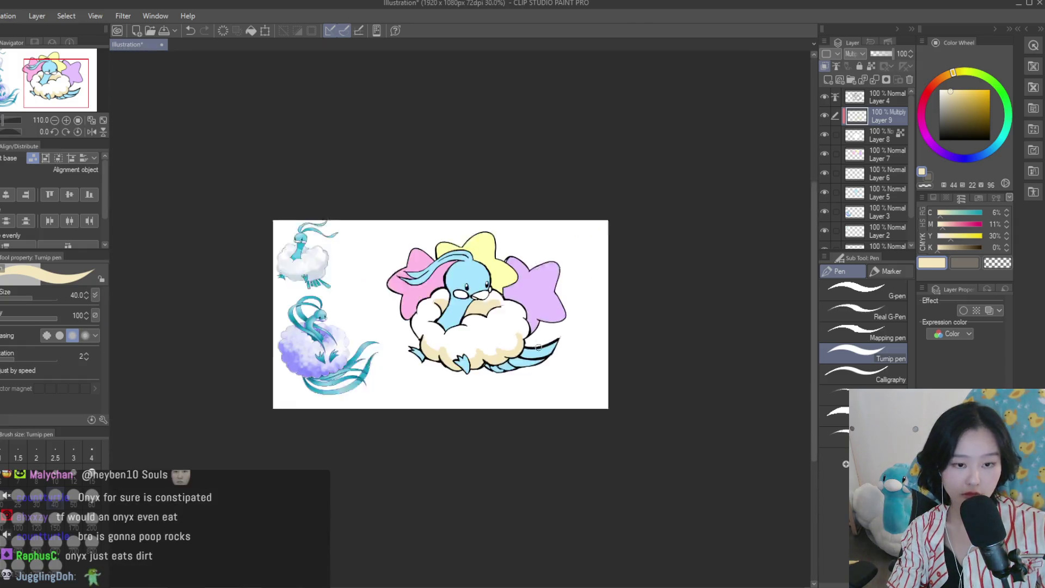
scroll(536, 377, up, 2)
scroll(536, 376, up, 2)
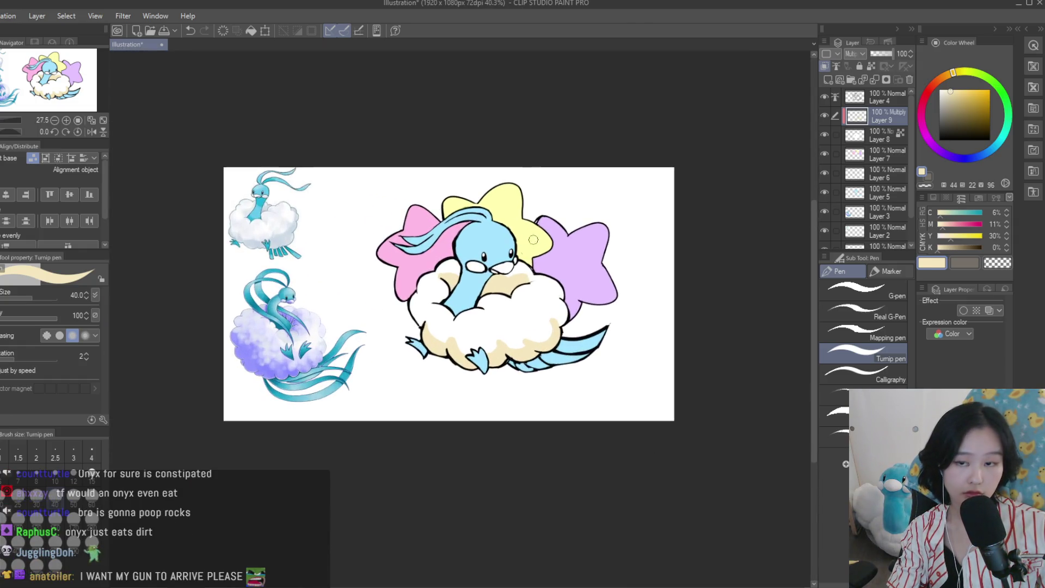
click(945, 89)
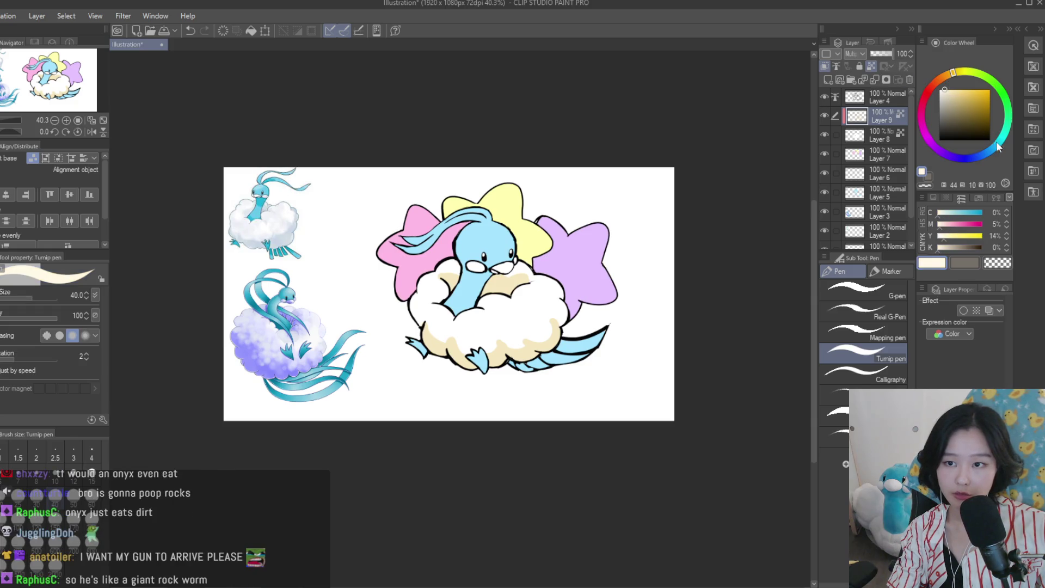
scroll(520, 266, up, 1)
scroll(519, 266, up, 1)
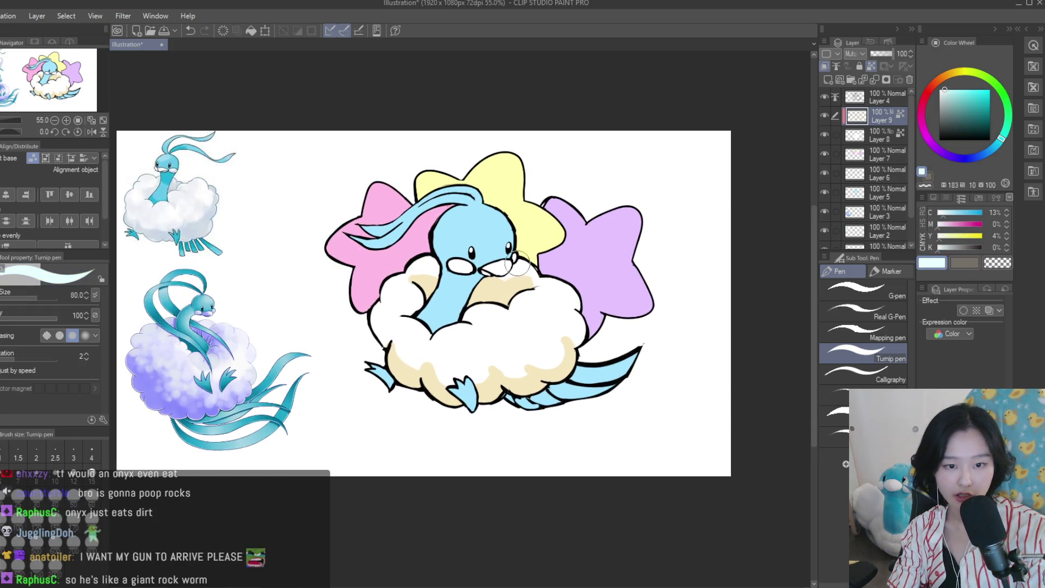
Repaint the cloud's beige shading light blue and set the shading layer to Multiply
drag(519, 265, 444, 408)
scroll(506, 263, down, 3)
scroll(506, 264, up, 2)
scroll(506, 264, up, 2)
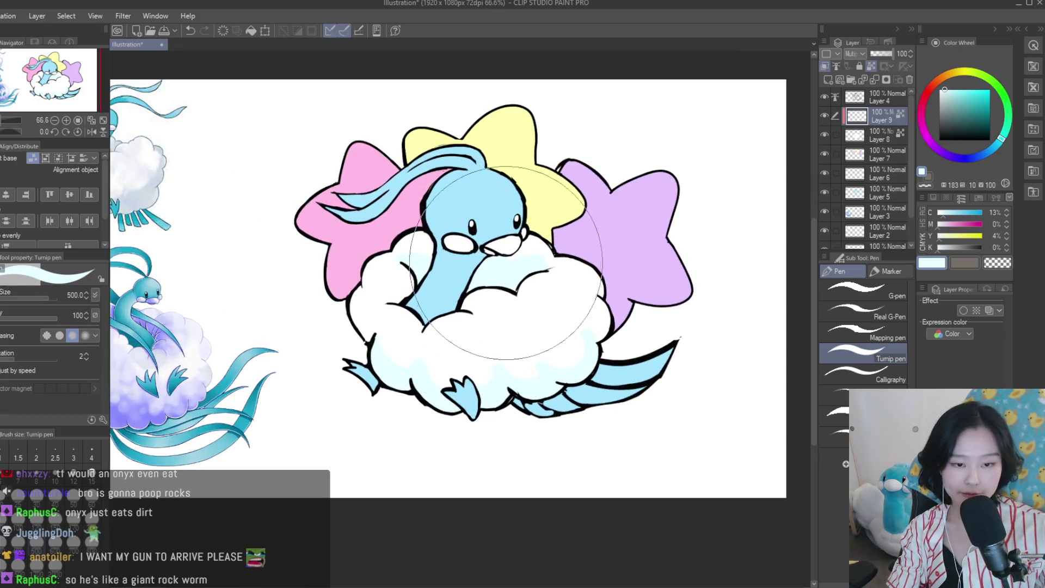
click(870, 66)
Switch to a more saturated cyan and paint it across the cloud's top and bottom
click(949, 89)
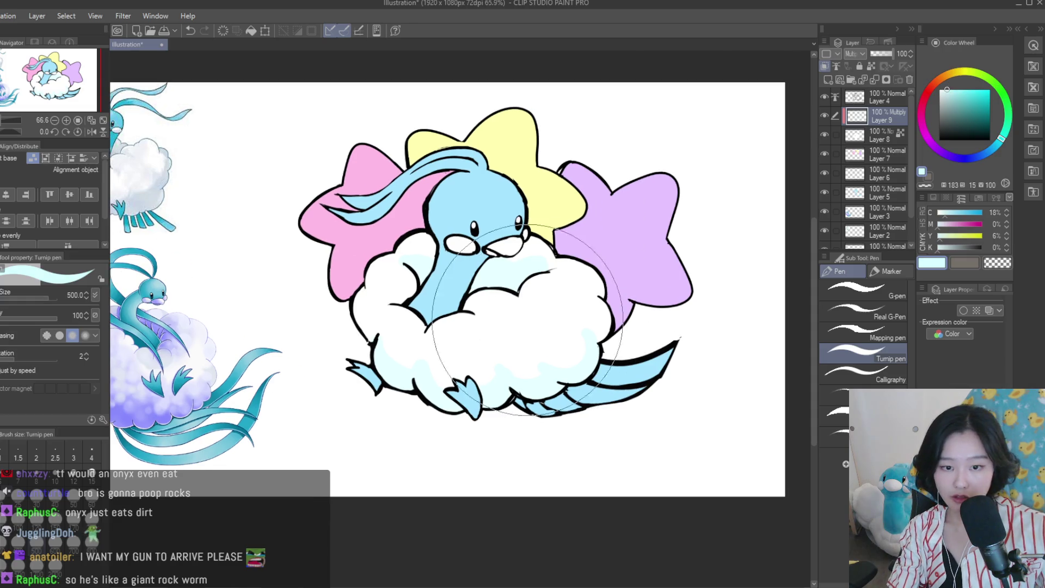
click(958, 88)
drag(422, 160, 413, 348)
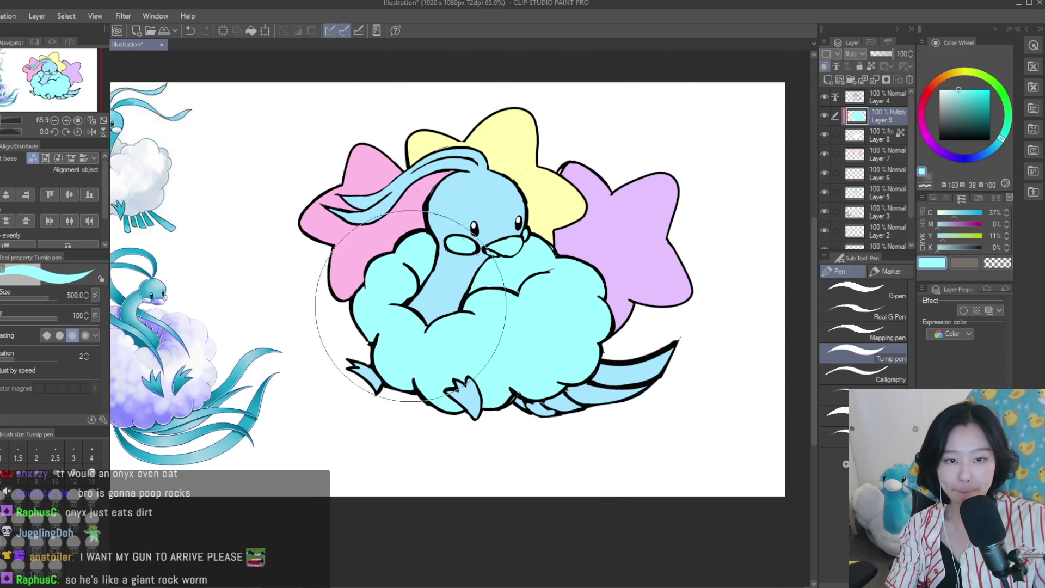
drag(350, 187, 493, 427)
scroll(607, 175, down, 3)
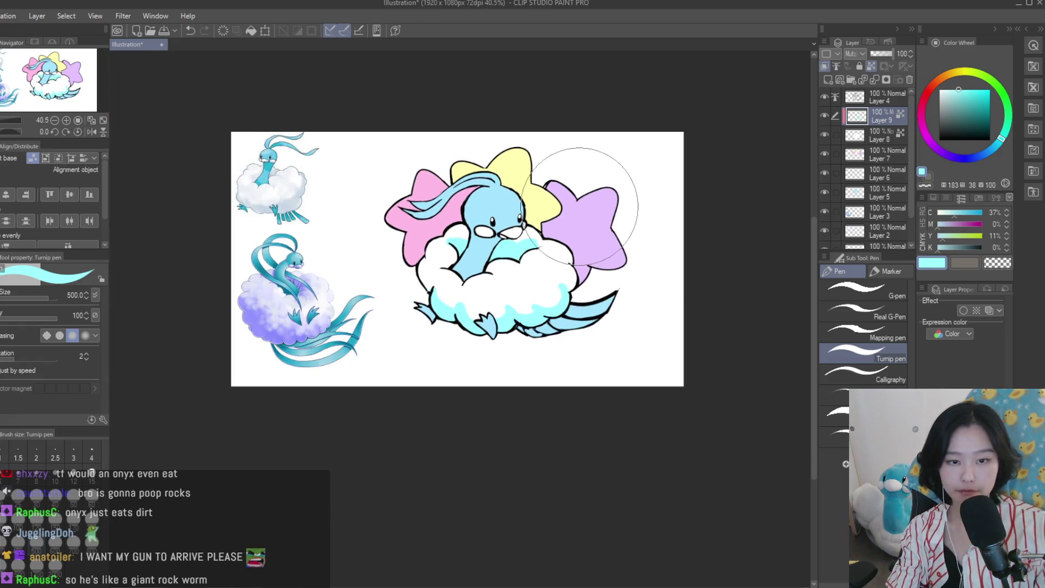
scroll(537, 326, up, 2)
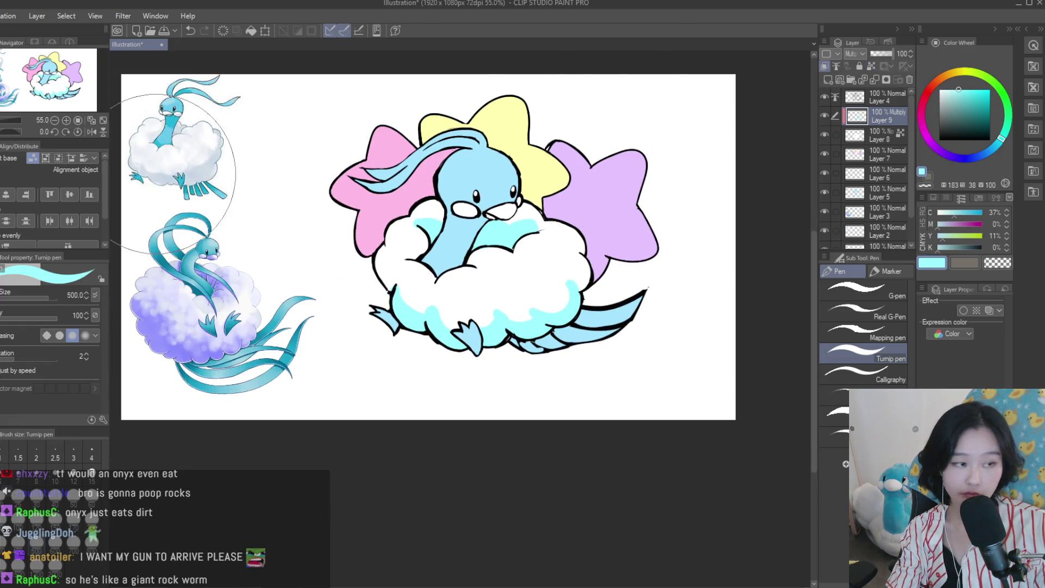
Shrink the brush and trim the lower-right cyan shading with white, reverting a trial deletion
key(bracketleft)
scroll(594, 267, up, 3)
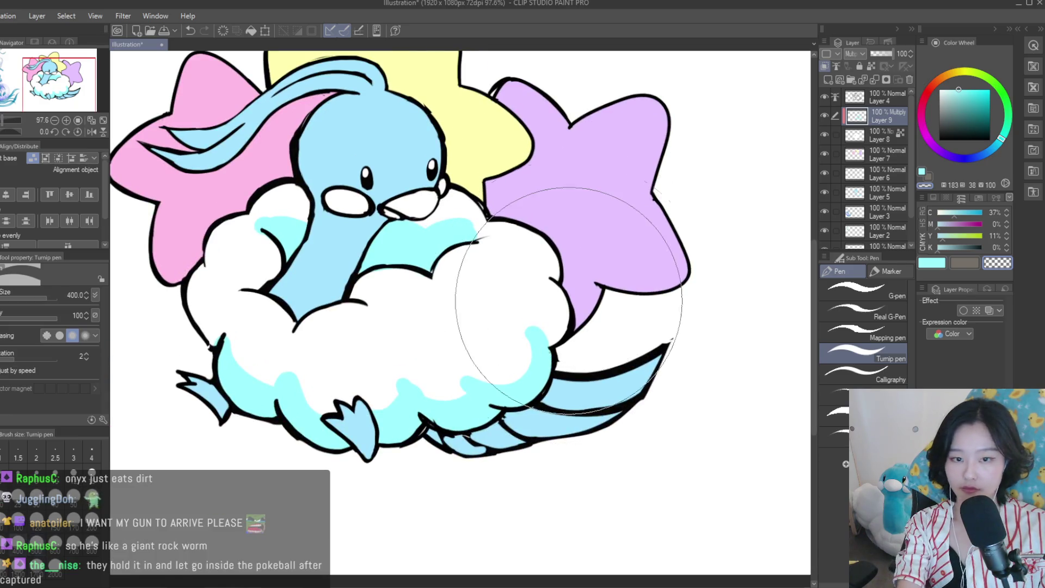
key(bracketleft)
key(bracketleft)
key(bracketleft)
key(bracketleft)
key(bracketleft)
scroll(512, 360, up, 2)
mouse_move(532, 346)
mouse_down()
mouse_move(474, 355)
mouse_move(490, 401)
mouse_move(401, 373)
mouse_move(435, 404)
mouse_move(404, 427)
mouse_move(417, 421)
mouse_move(397, 427)
mouse_move(328, 381)
mouse_up()
key(Delete)
key(ctrl+z)
scroll(329, 381, down, 3)
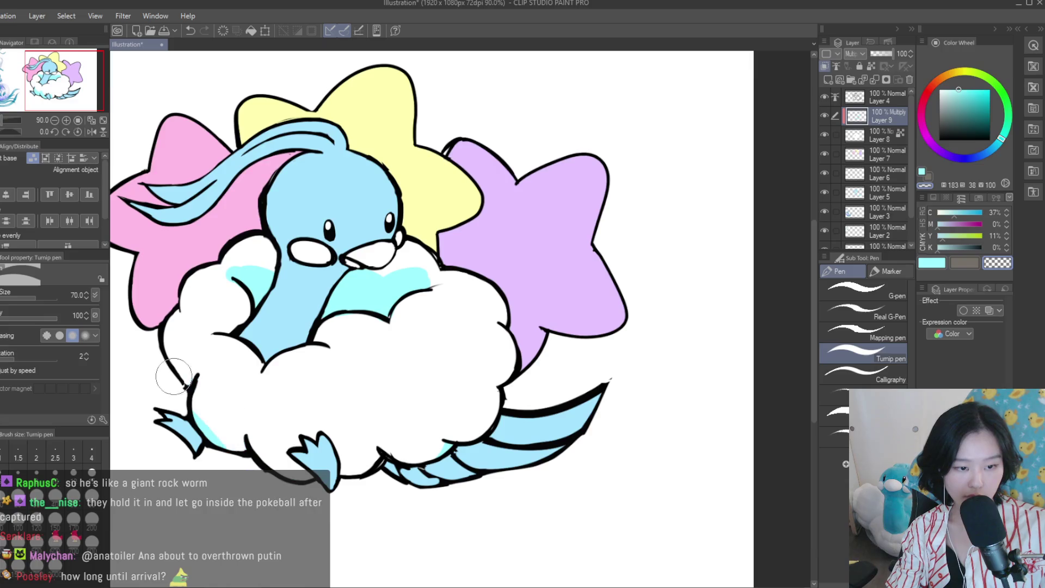
Paint white over the cyan shading near the neck, ending on the pen tool
drag(424, 264, 305, 288)
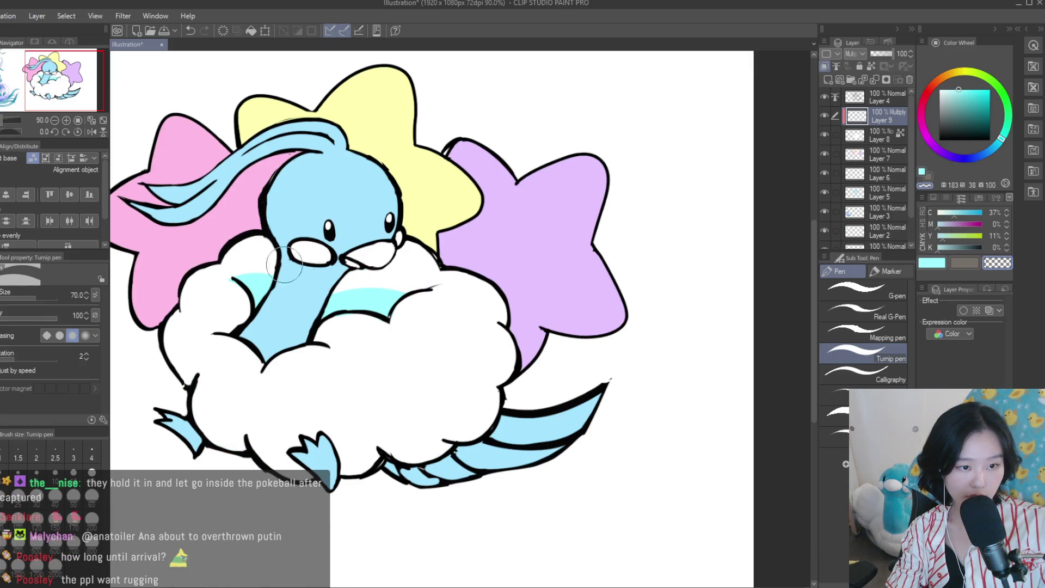
scroll(219, 297, down, 2)
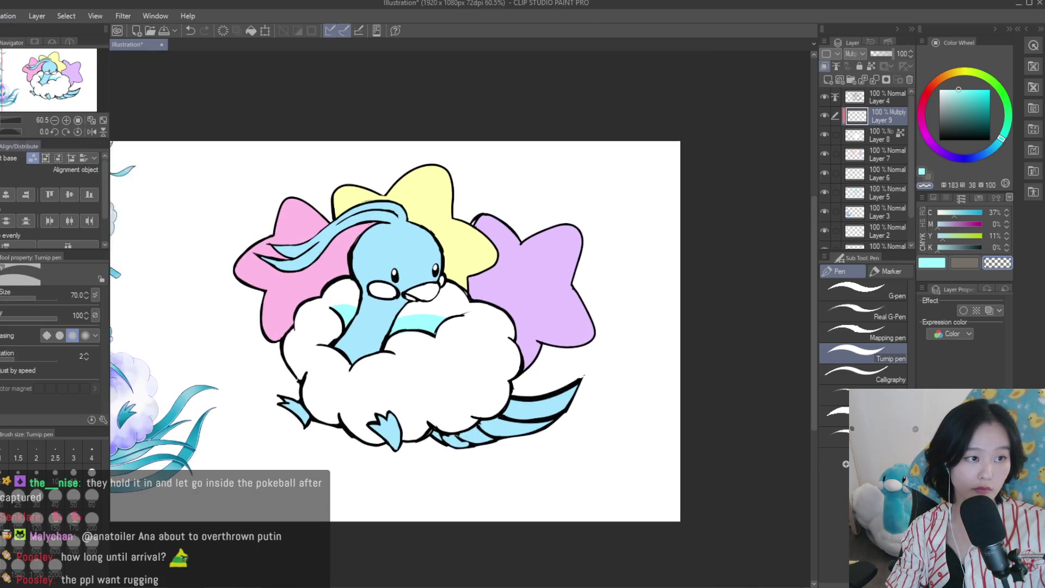
key(b)
key(p)
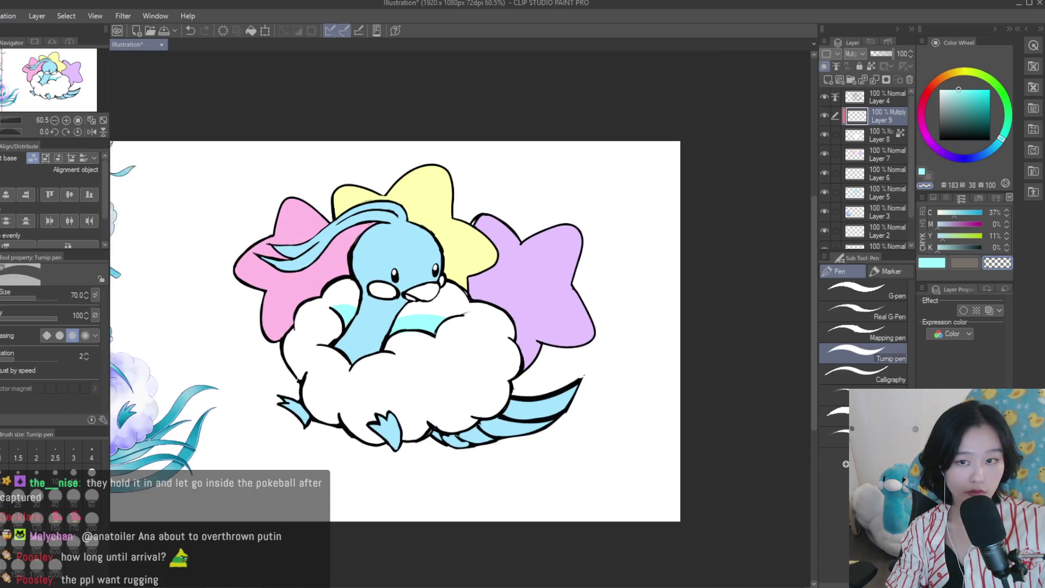
scroll(338, 274, up, 3)
scroll(338, 275, up, 1)
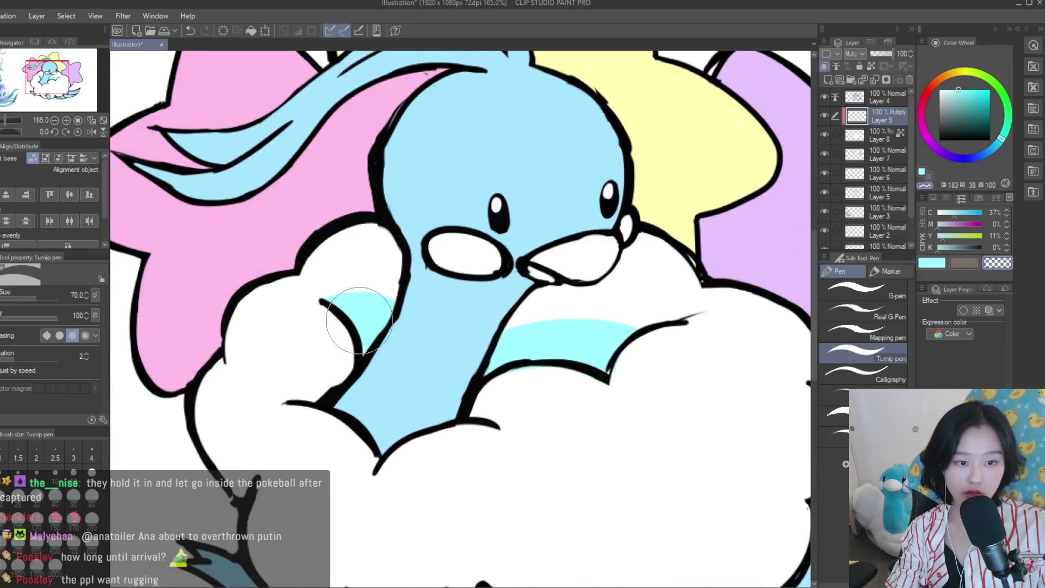
Shrink the pen to about size 15 and add a thin cyan band along the cloud's inner outline
key(bracketleft)
key(bracketleft)
key(bracketleft)
key(bracketleft)
key(bracketleft)
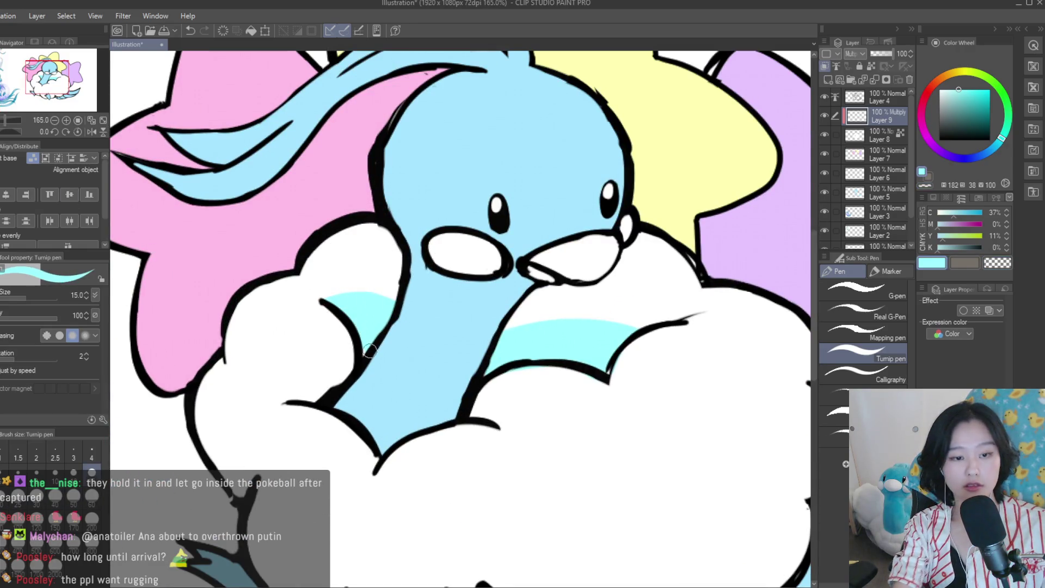
scroll(366, 354, up, 1)
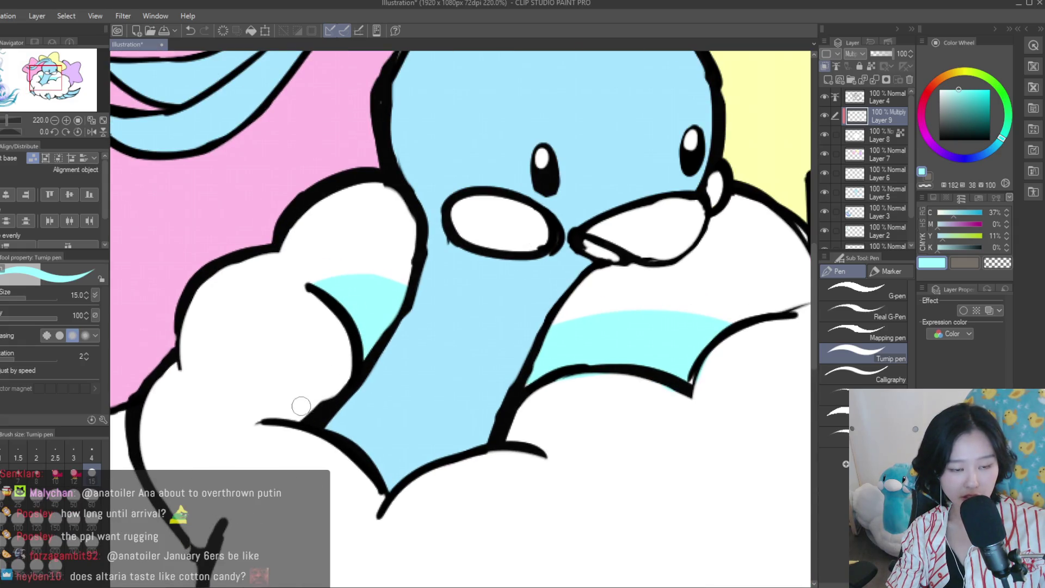
drag(321, 415, 310, 409)
scroll(490, 422, down, 2)
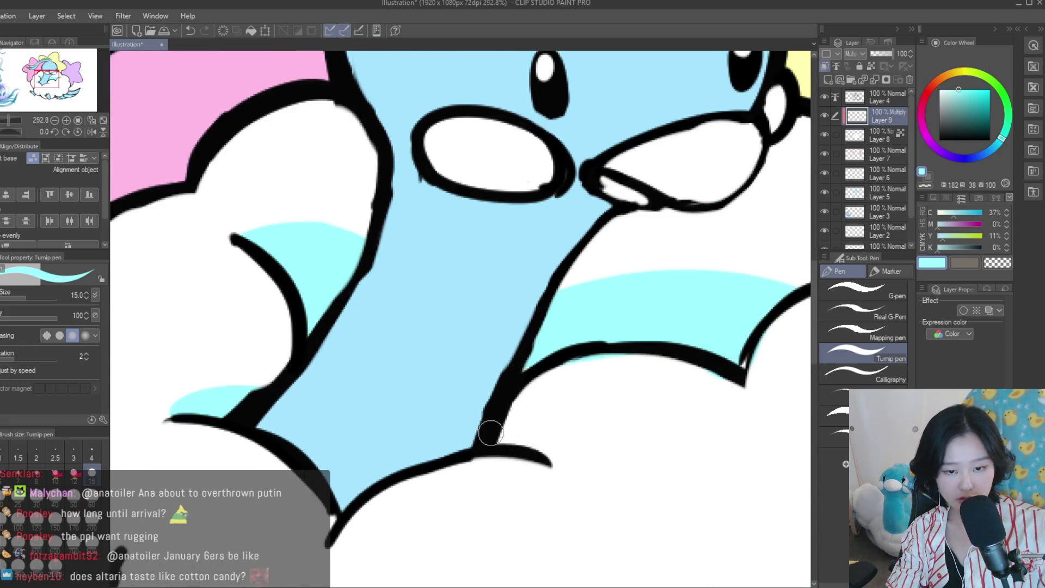
scroll(544, 381, down, 5)
scroll(603, 366, down, 2)
scroll(603, 366, up, 1)
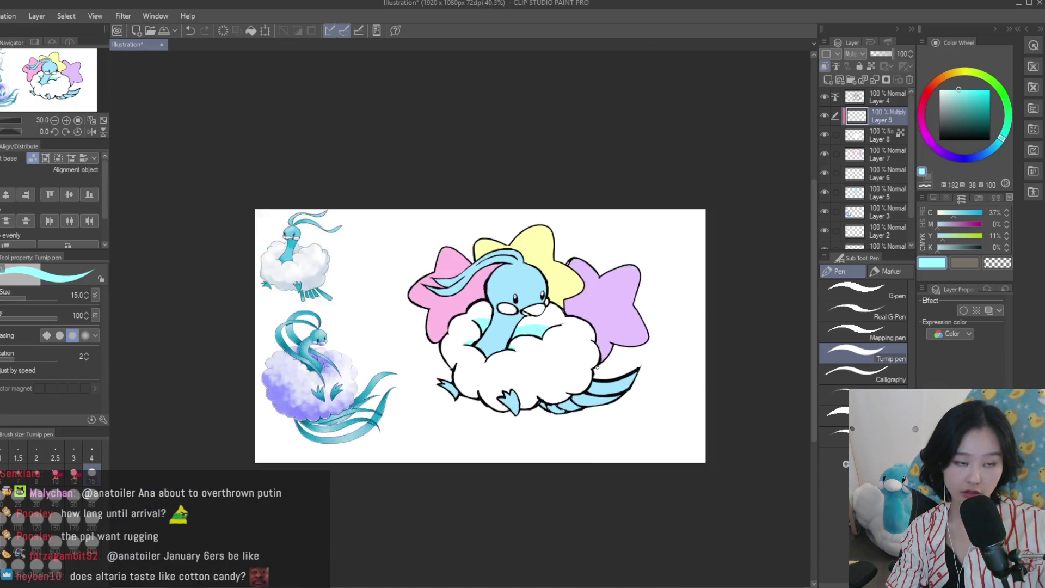
scroll(593, 359, up, 2)
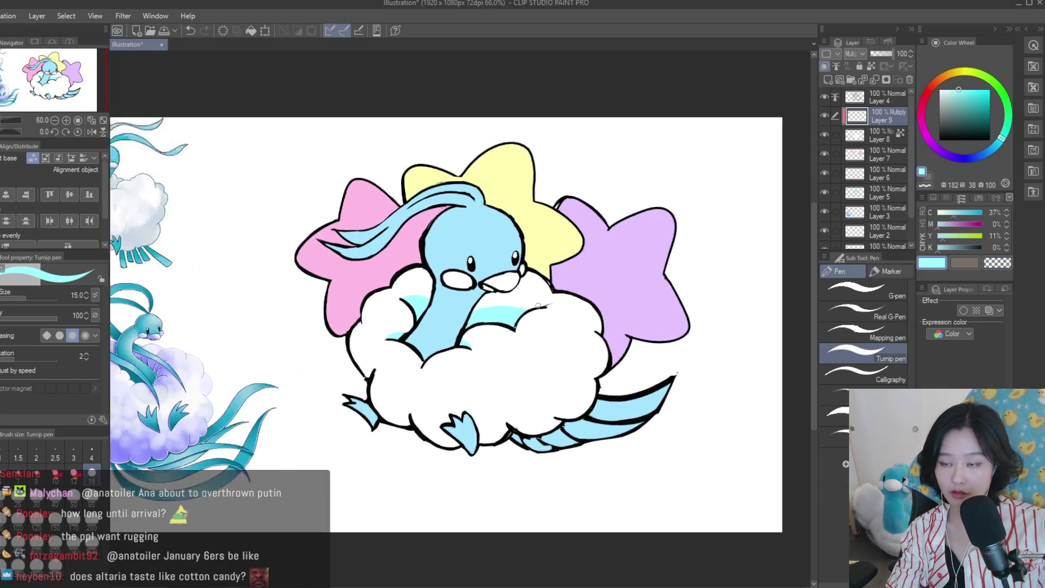
scroll(565, 294, up, 5)
scroll(565, 294, up, 1)
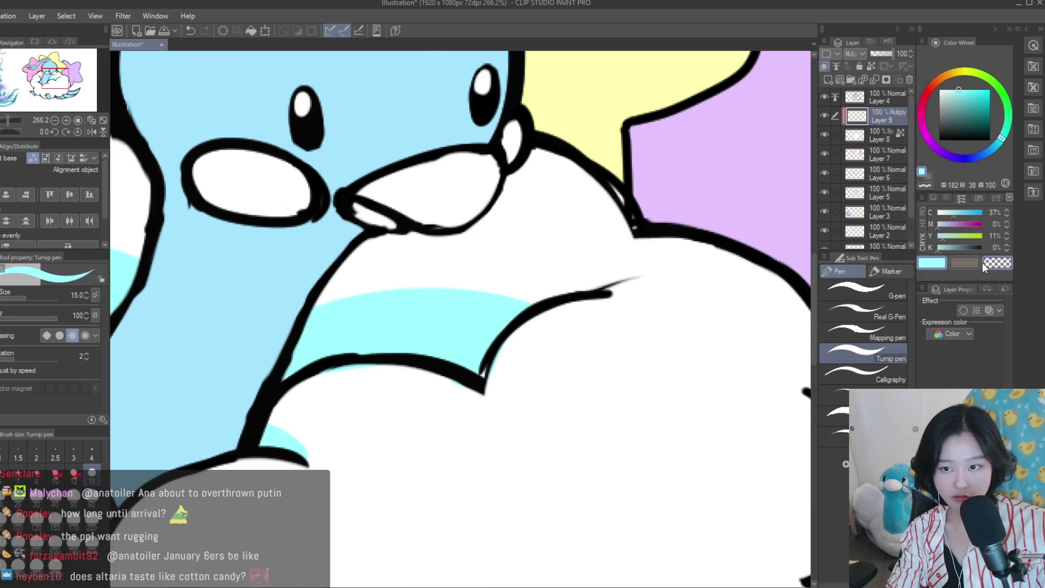
Erase a diagonal gap and stray cyan shading on the cloud with transparent
click(986, 265)
drag(539, 298, 362, 346)
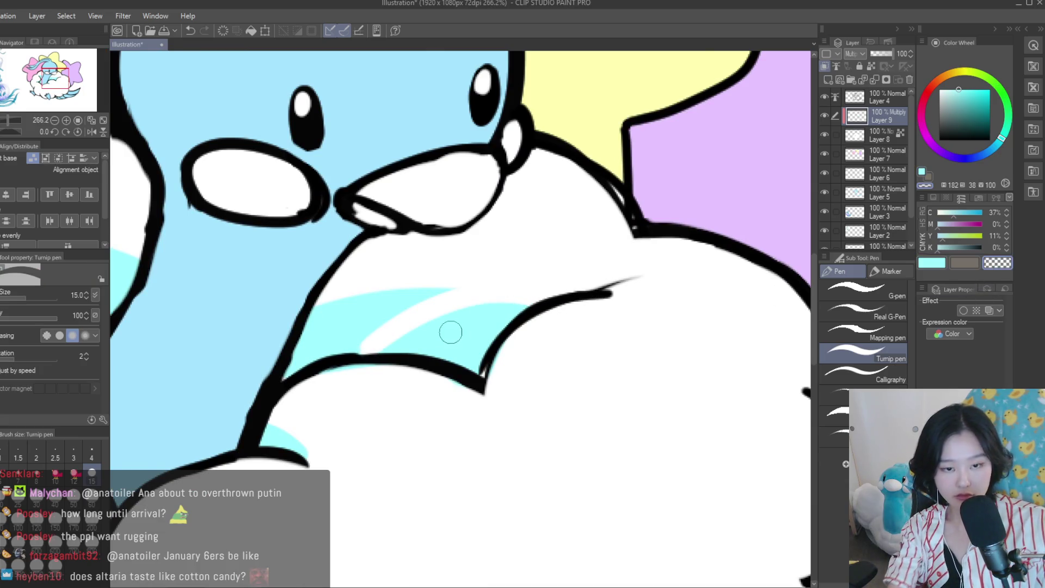
mouse_move(475, 301)
mouse_down()
mouse_move(443, 373)
mouse_move(374, 303)
mouse_move(397, 280)
mouse_up()
scroll(397, 280, down, 3)
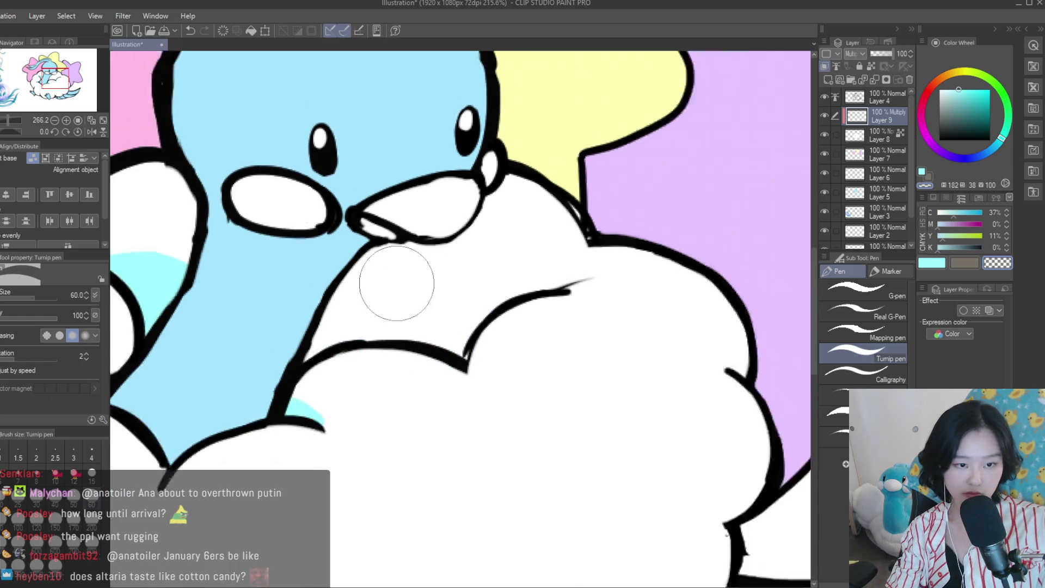
scroll(430, 281, down, 3)
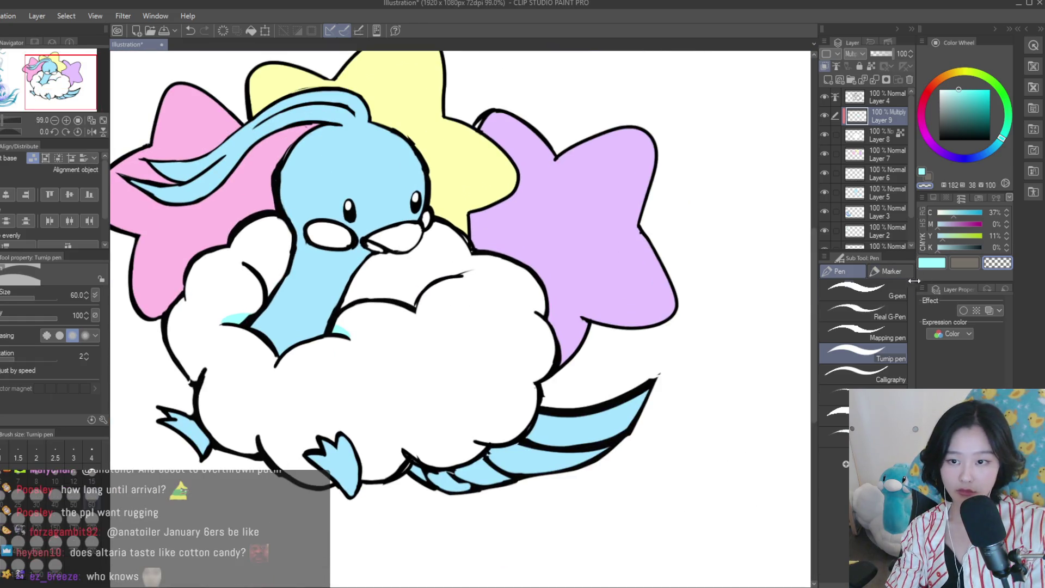
Return to cyan, shrink the brush to 15, and shade the cloud below the beak
click(932, 262)
scroll(382, 253, up, 3)
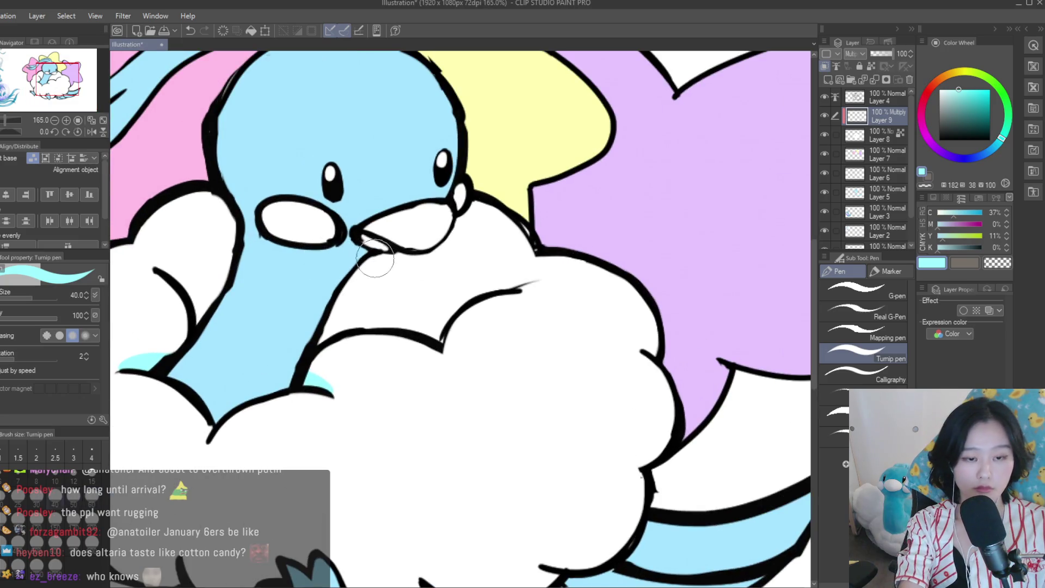
key(bracketleft)
scroll(335, 324, up, 2)
drag(318, 341, 391, 331)
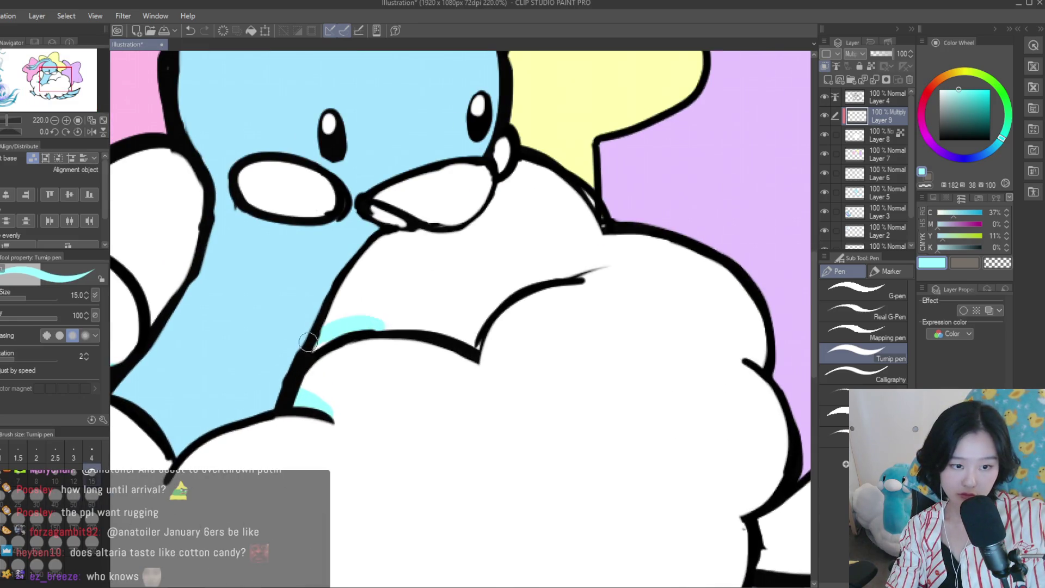
scroll(391, 330, down, 4)
scroll(247, 317, up, 4)
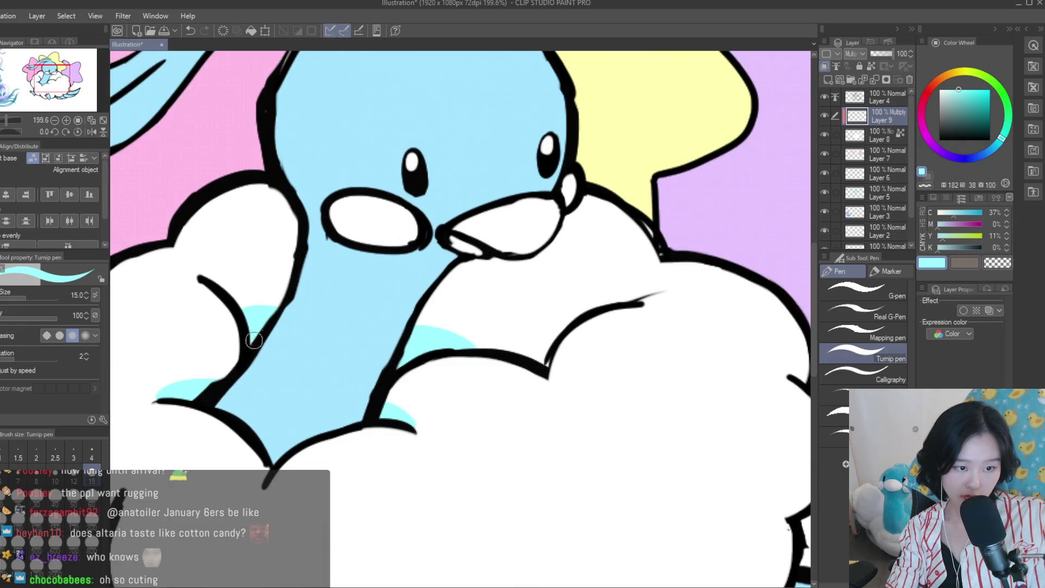
scroll(528, 347, up, 2)
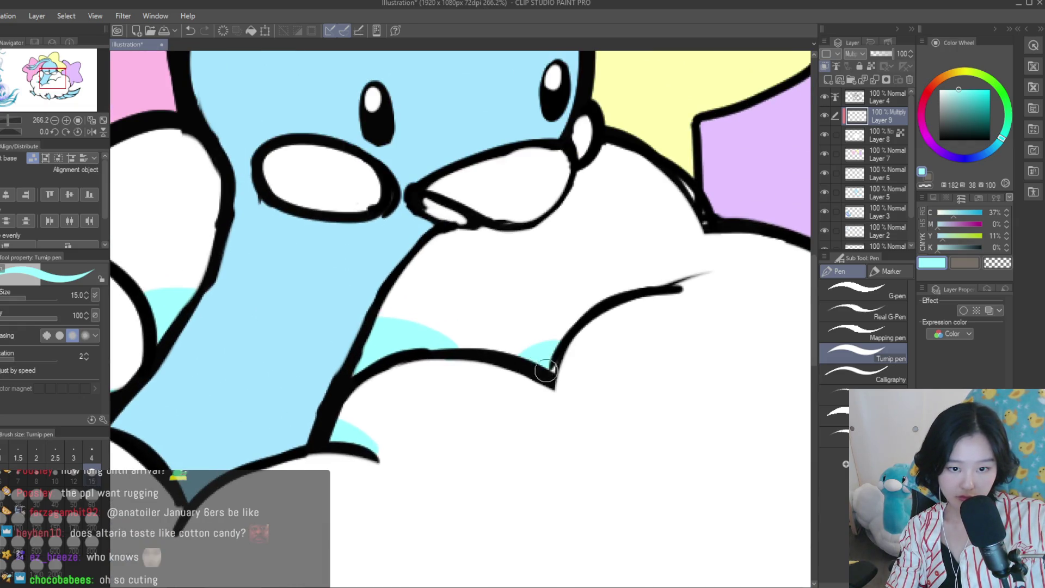
scroll(517, 357, down, 3)
scroll(585, 357, down, 2)
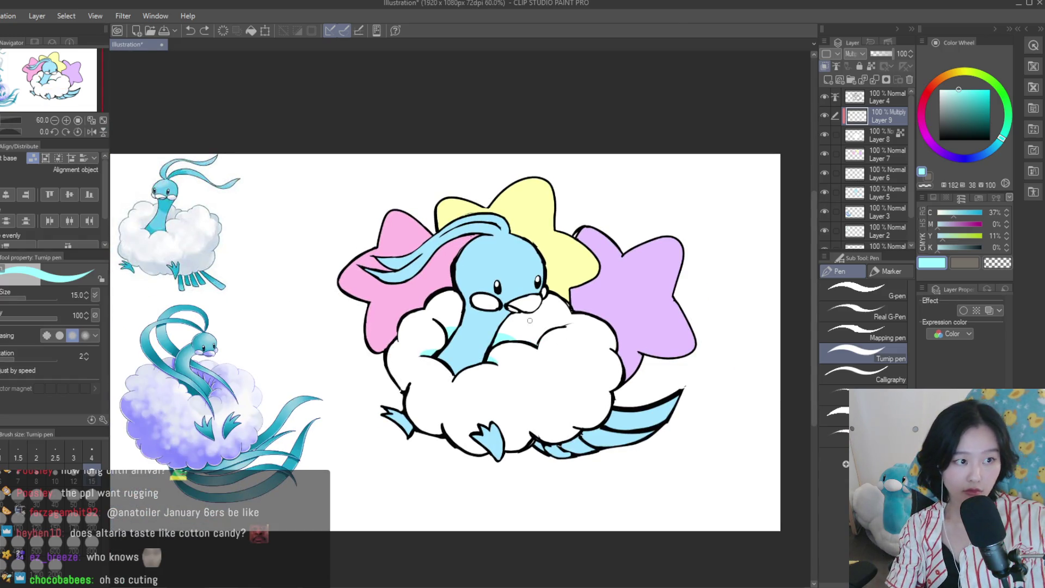
scroll(556, 333, up, 2)
scroll(557, 321, up, 2)
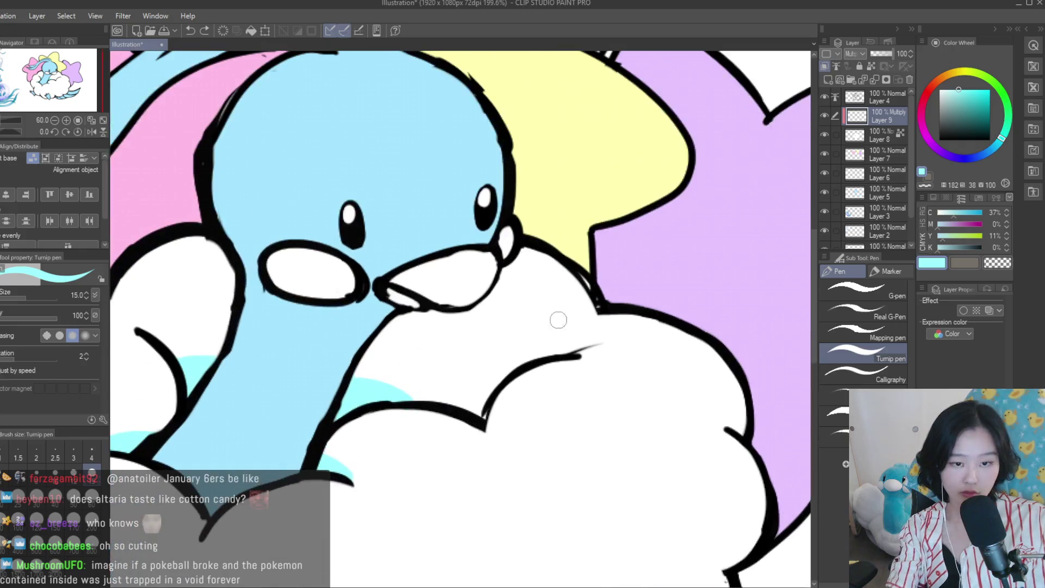
Paint a cyan arc across the upper cloud, redoing it, then add a shading stripe
drag(358, 359, 500, 381)
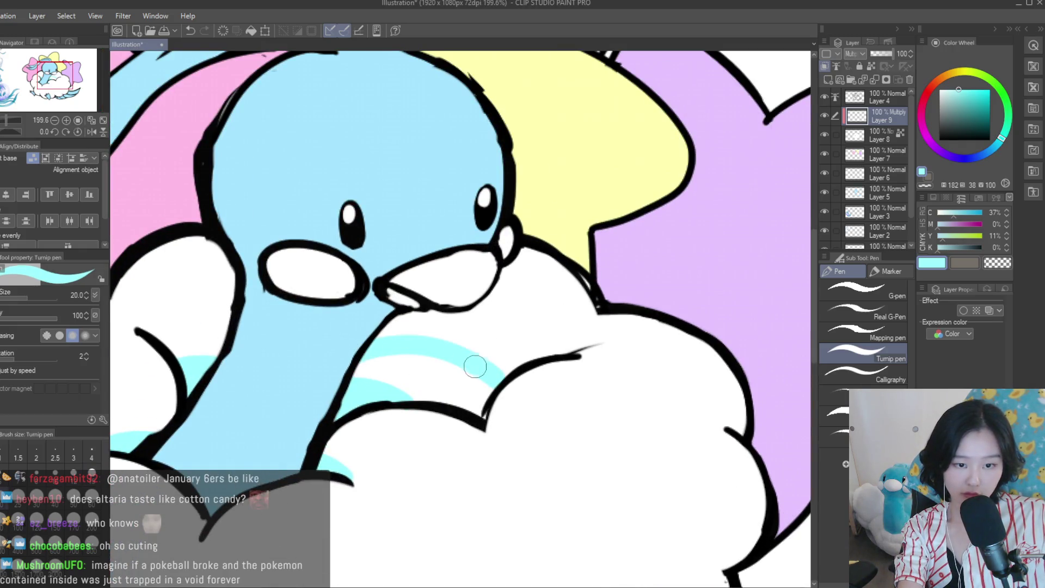
key(ctrl+z)
drag(381, 330, 482, 403)
key(bracketleft)
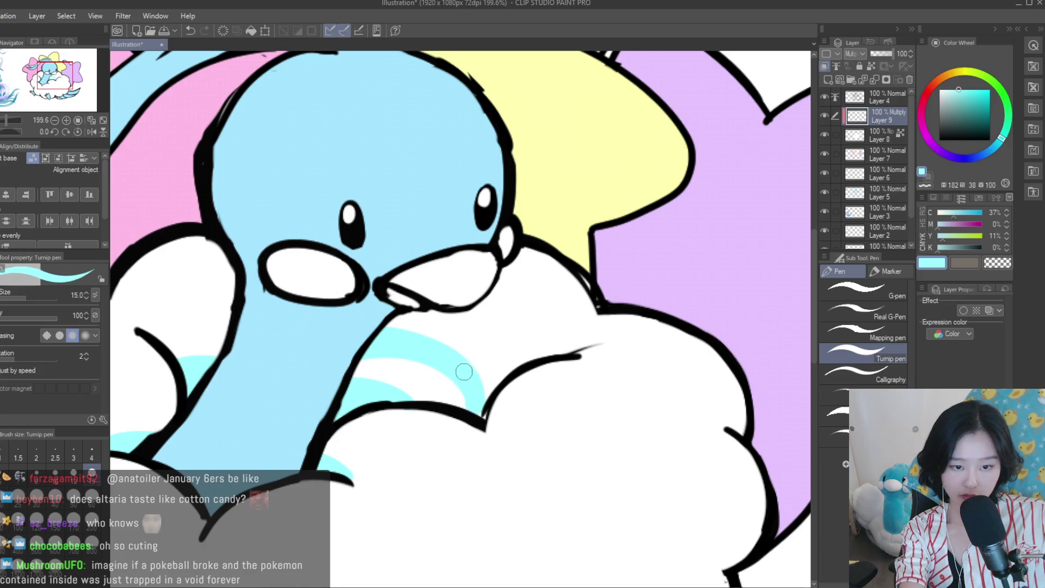
key(ctrl+z)
drag(376, 335, 478, 394)
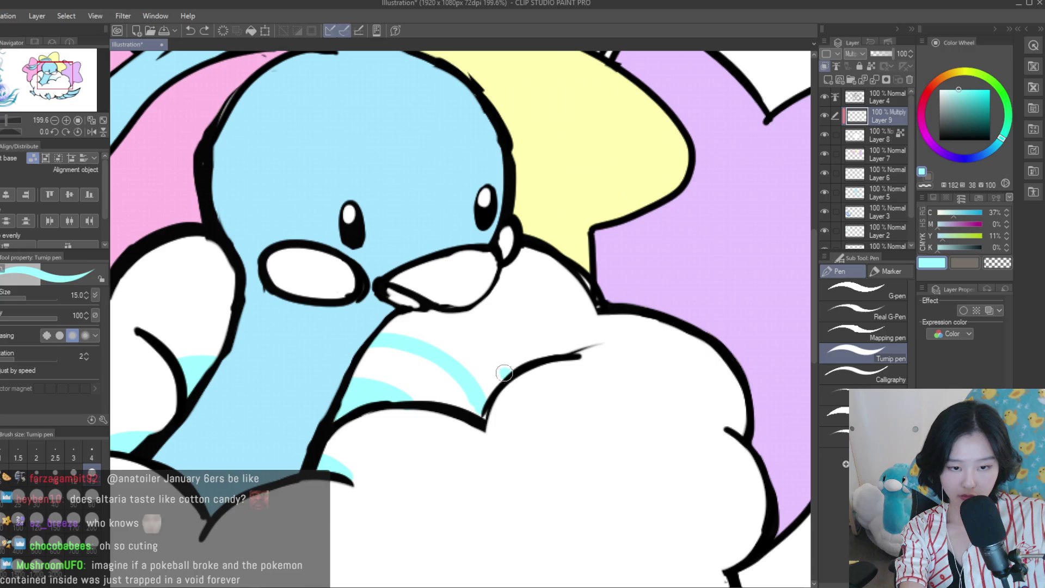
drag(479, 396, 359, 376)
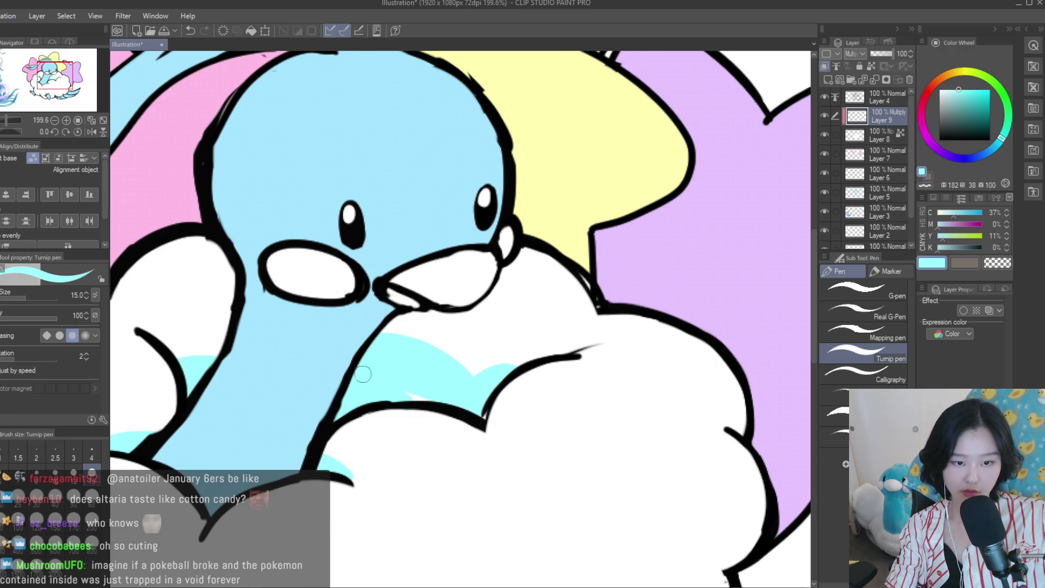
Check the drawing in mirrored view and extend the cyan shading under the beak
scroll(365, 387, down, 5)
scroll(365, 387, up, 6)
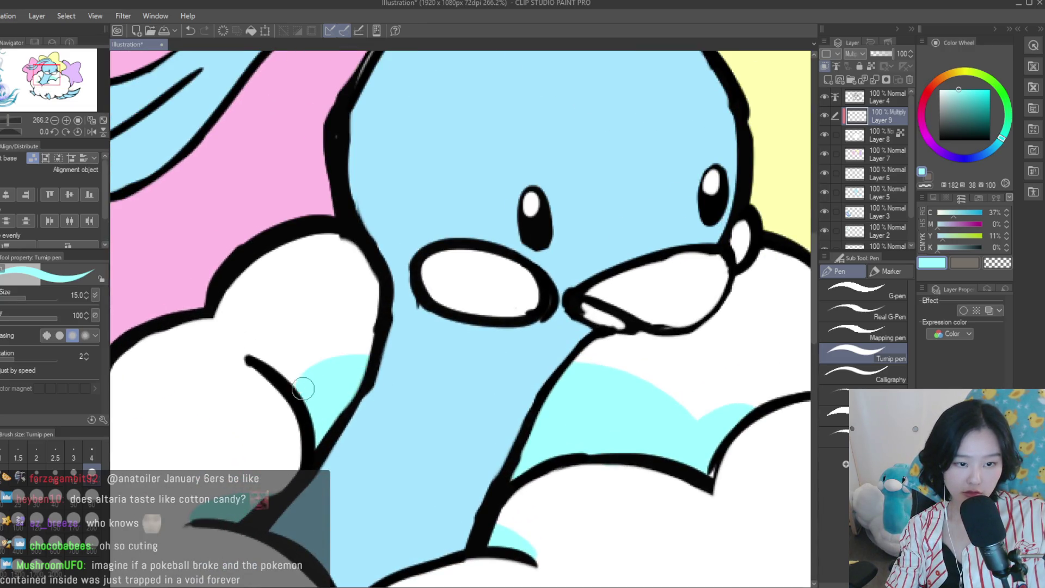
scroll(515, 396, down, 3)
scroll(515, 396, down, 3)
scroll(515, 396, down, 1)
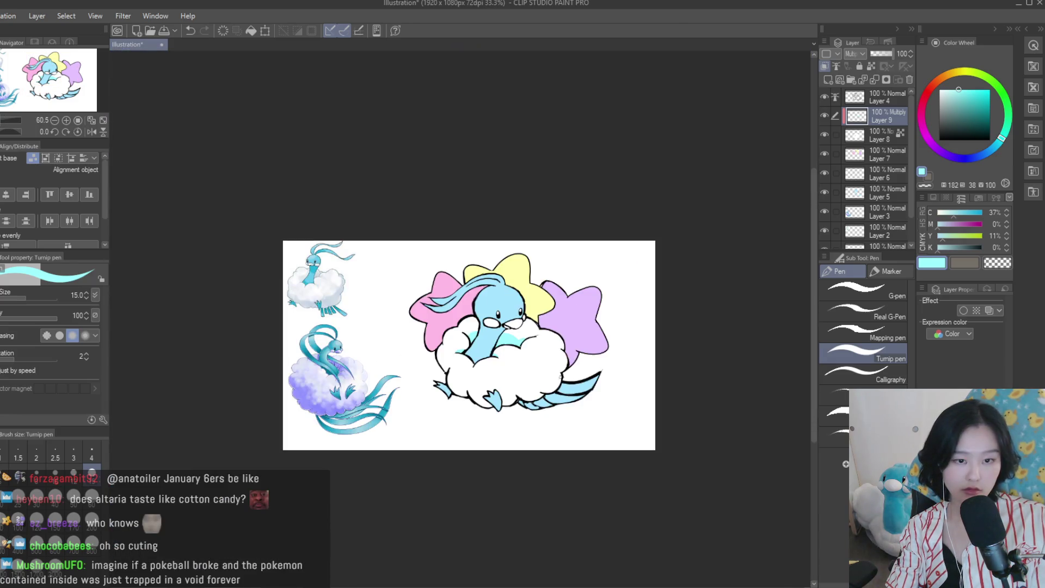
key(h)
key(h)
scroll(413, 285, up, 2)
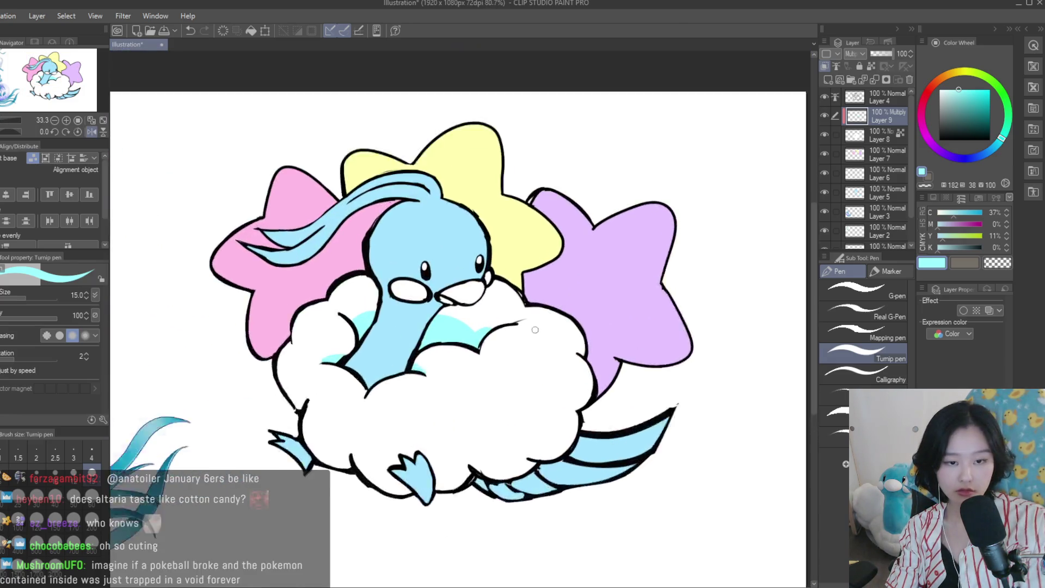
scroll(419, 289, up, 2)
scroll(403, 281, up, 2)
drag(471, 318, 545, 330)
With a larger brush, add cyan shading right of the beak and left of the neck
scroll(531, 324, down, 2)
scroll(531, 324, down, 1)
scroll(531, 324, up, 1)
scroll(532, 324, up, 1)
scroll(569, 302, down, 2)
key(bracketright)
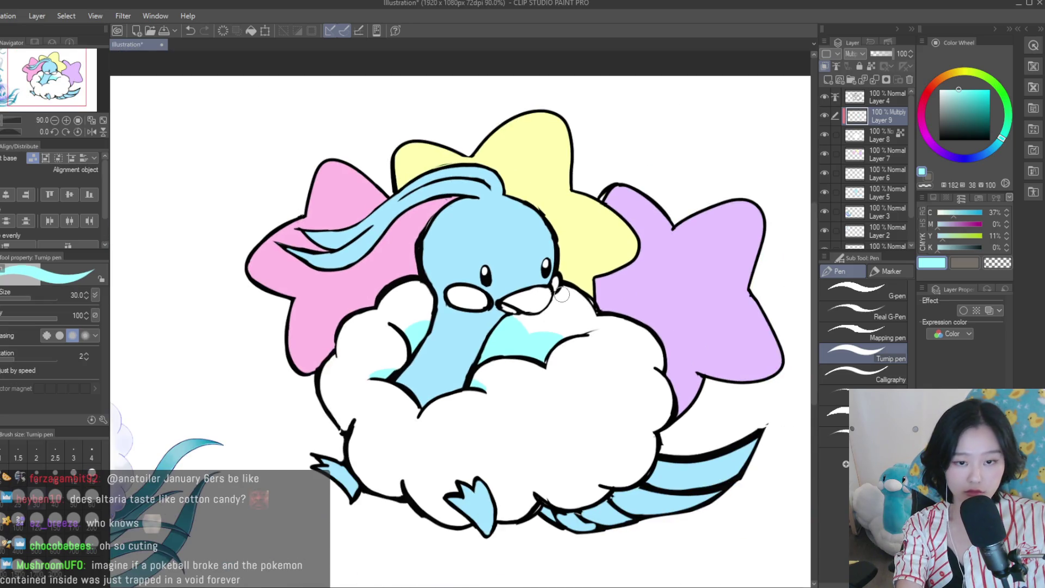
key(bracketright)
key(bracketright)
drag(561, 295, 596, 321)
scroll(599, 327, down, 2)
scroll(628, 378, down, 2)
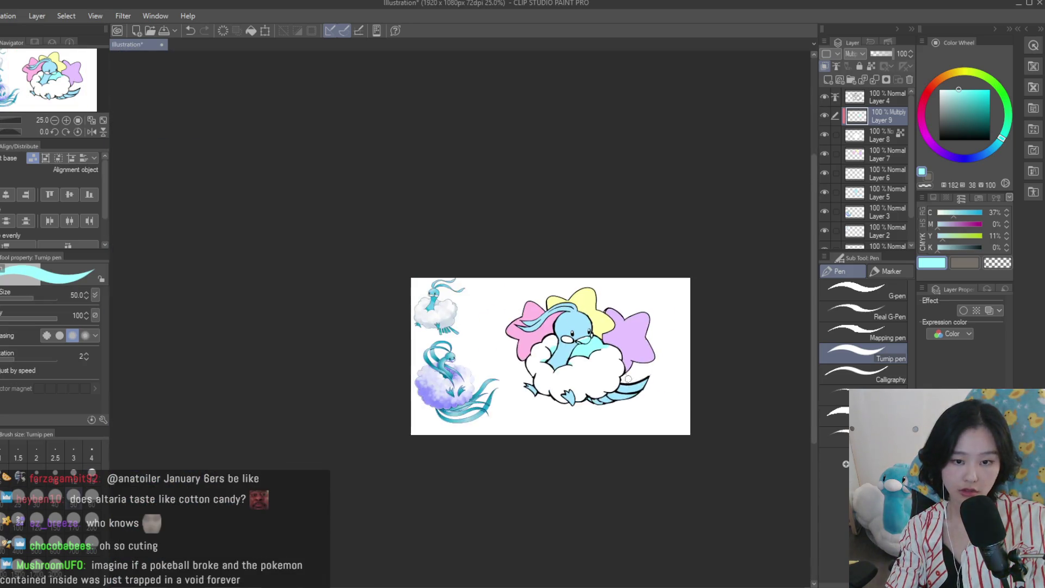
scroll(628, 378, up, 3)
scroll(599, 354, up, 3)
mouse_move(416, 348)
mouse_down()
mouse_move(468, 305)
mouse_move(438, 325)
mouse_up()
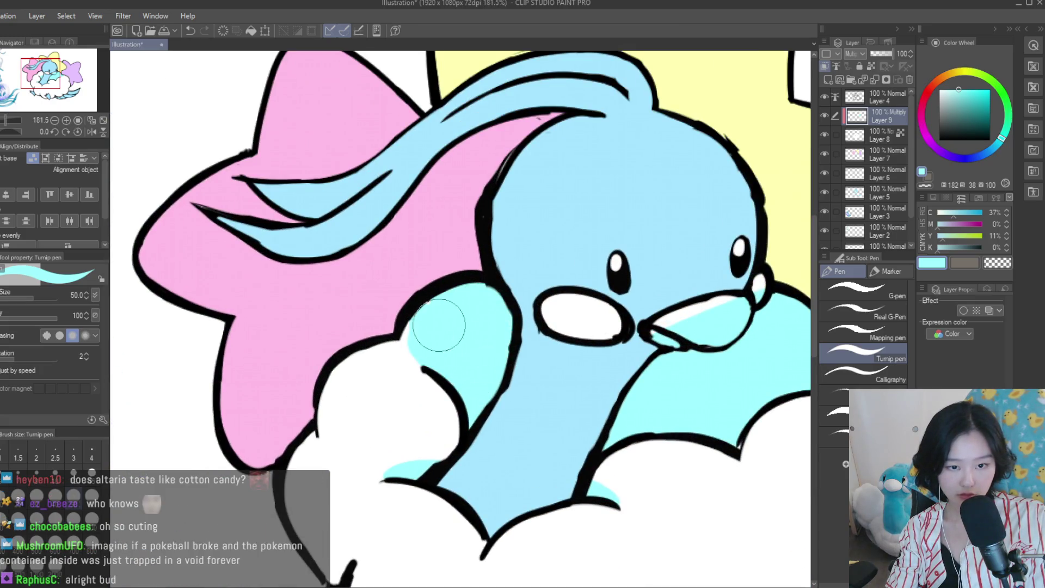
Clean up the shading under the beak and check it in mirrored view
scroll(417, 340, down, 3)
scroll(572, 310, up, 3)
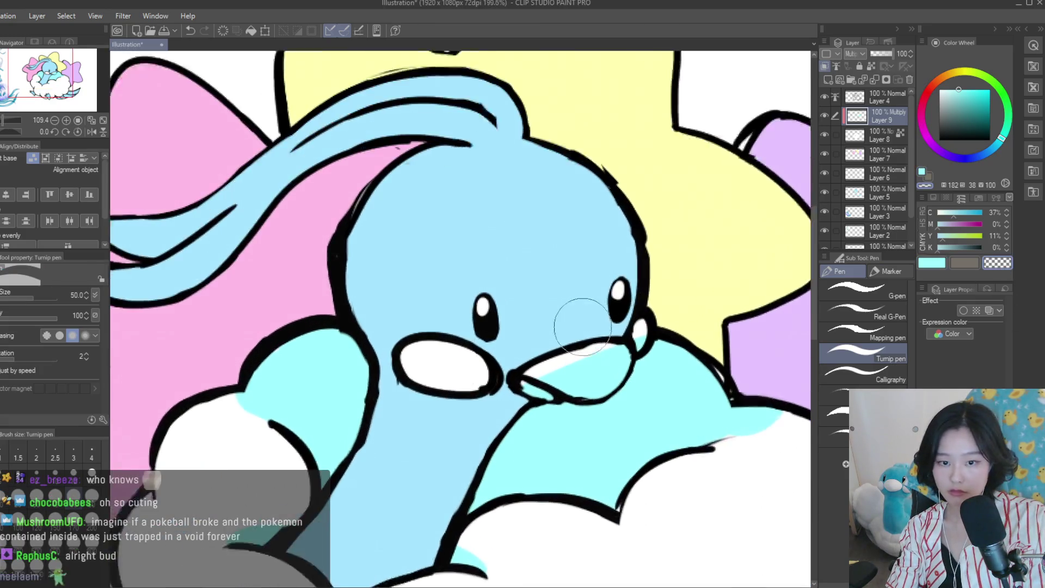
scroll(610, 342, up, 1)
scroll(609, 342, down, 3)
mouse_move(579, 355)
mouse_down()
mouse_move(532, 366)
mouse_move(570, 369)
mouse_up()
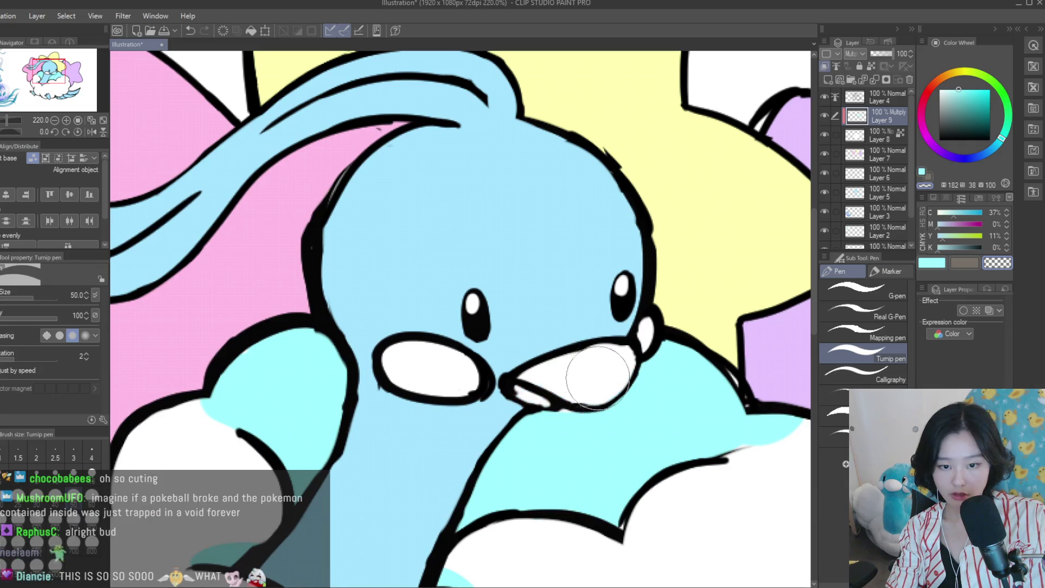
scroll(570, 369, down, 2)
scroll(522, 299, down, 2)
key(h)
key(h)
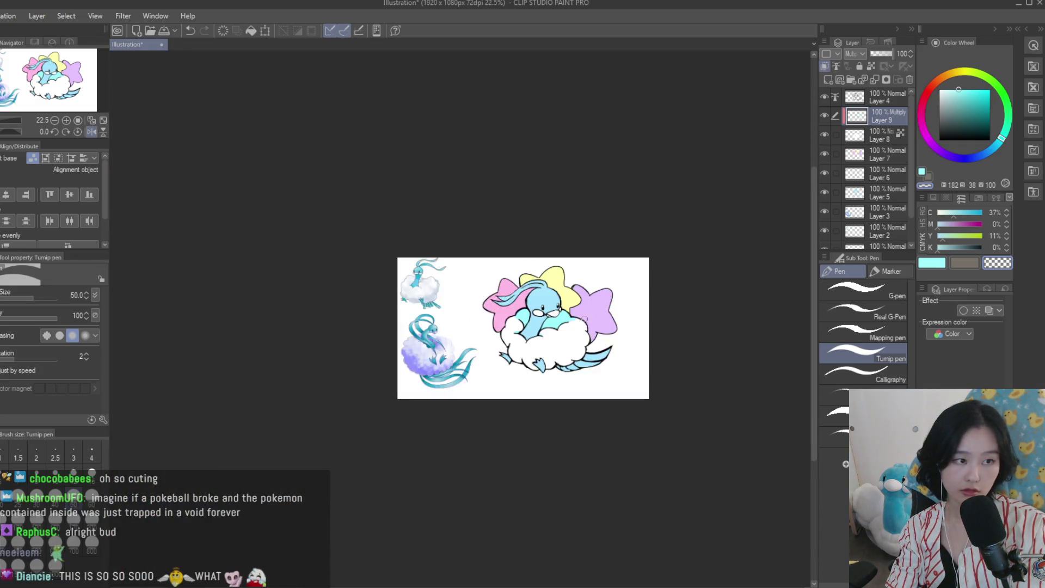
scroll(521, 299, up, 2)
Alternate cyan and transparent to taper the shading right of the neck to a soft point
click(932, 263)
scroll(486, 325, up, 3)
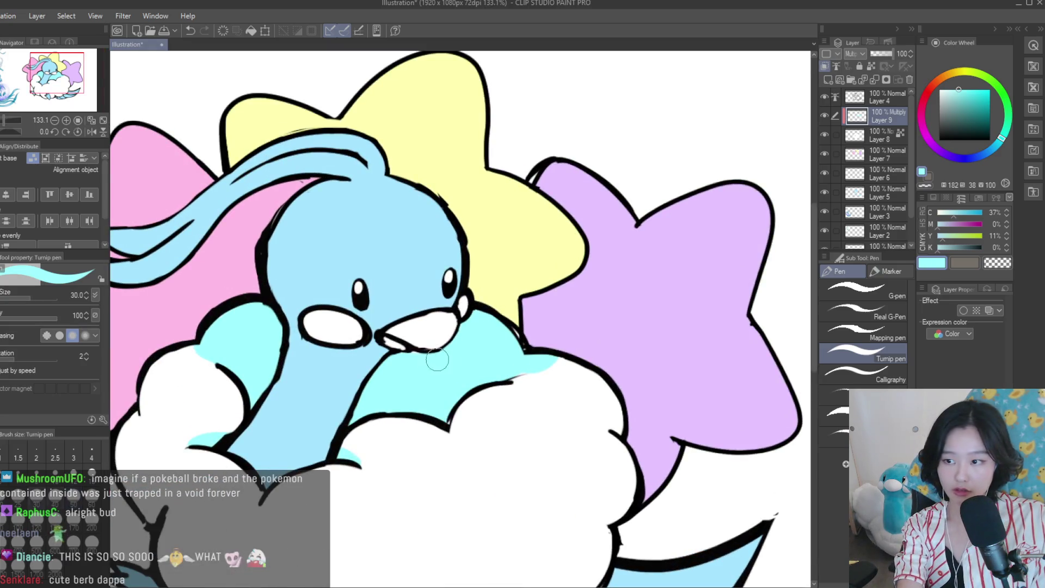
scroll(420, 357, up, 1)
scroll(425, 358, up, 1)
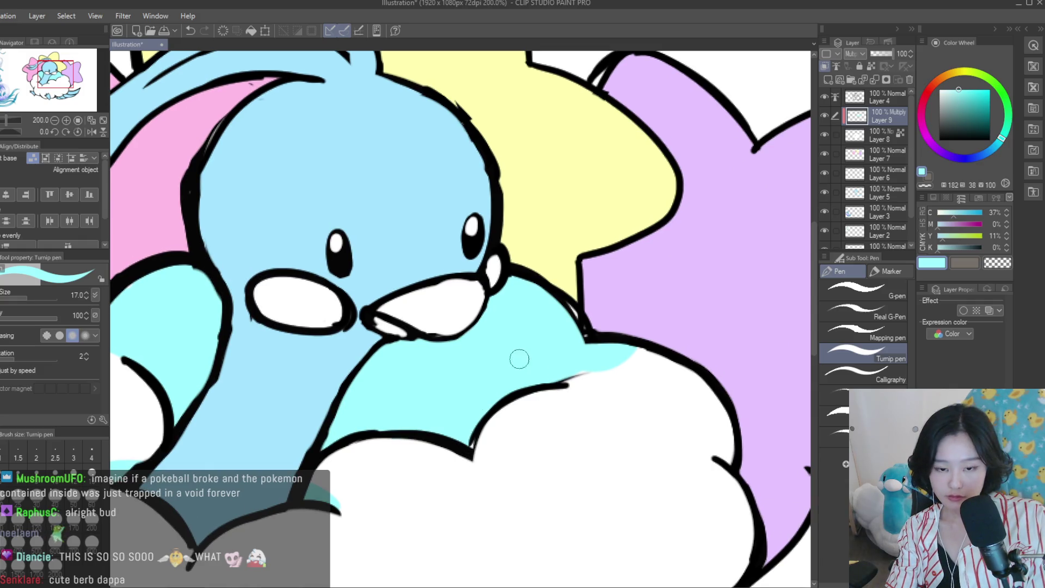
scroll(580, 348, down, 3)
scroll(561, 354, up, 2)
scroll(546, 361, up, 2)
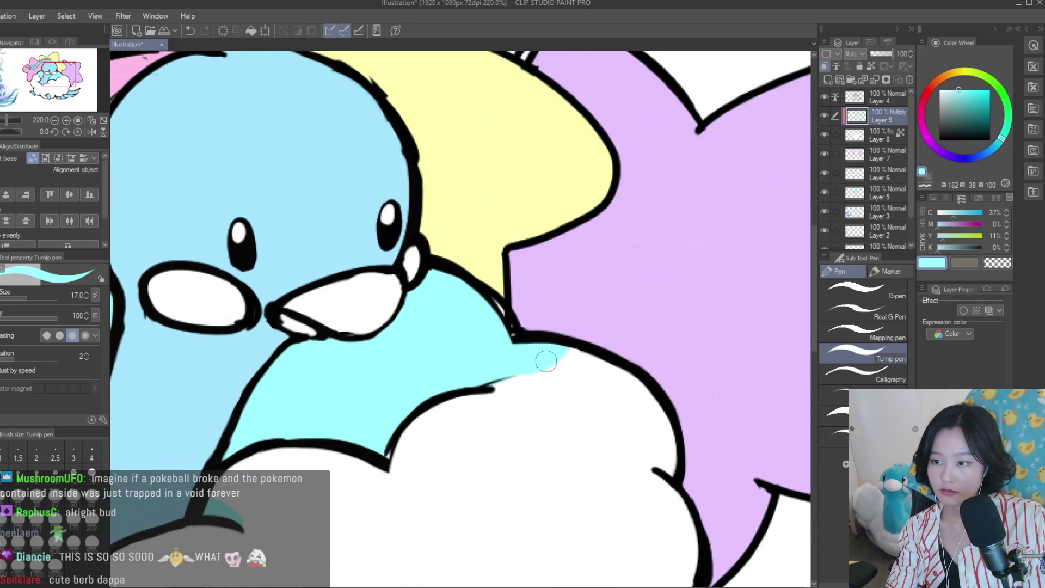
click(998, 263)
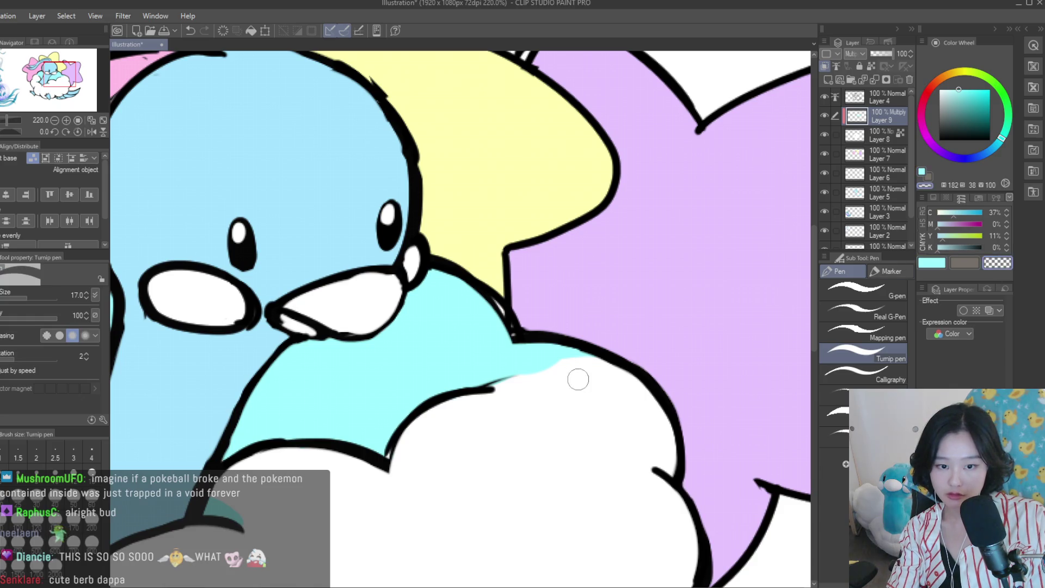
scroll(493, 406, down, 5)
key(c)
scroll(685, 354, up, 3)
scroll(595, 350, up, 2)
Add a short cyan stroke along the cloud's edge and shade down its left edge
drag(595, 327, 599, 413)
scroll(595, 396, down, 2)
scroll(626, 333, down, 4)
scroll(357, 345, up, 3)
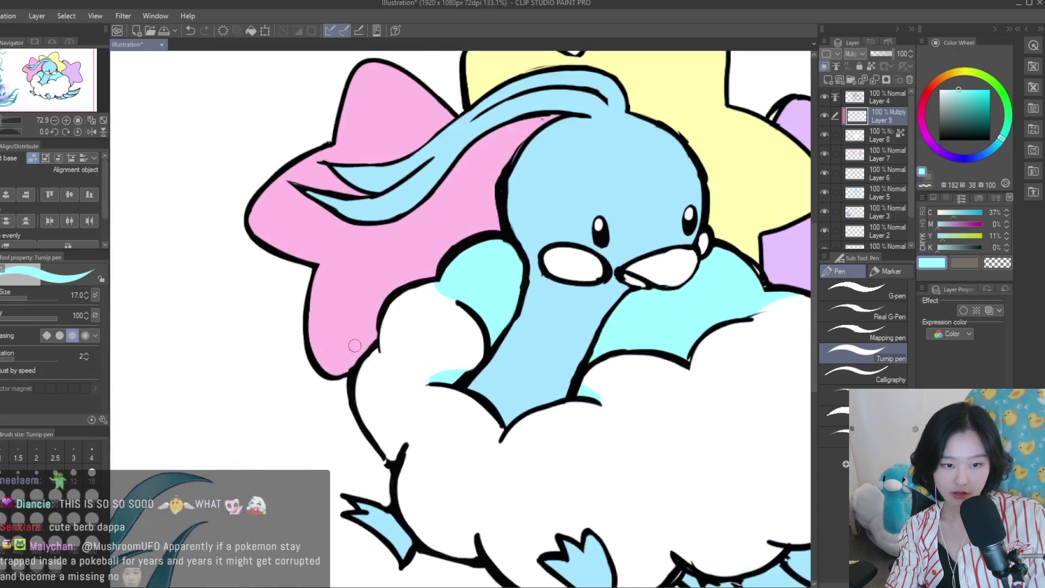
scroll(404, 468, up, 3)
click(351, 436)
drag(351, 436, 431, 506)
Draw a curved cyan crescent on the cloud
scroll(430, 506, down, 5)
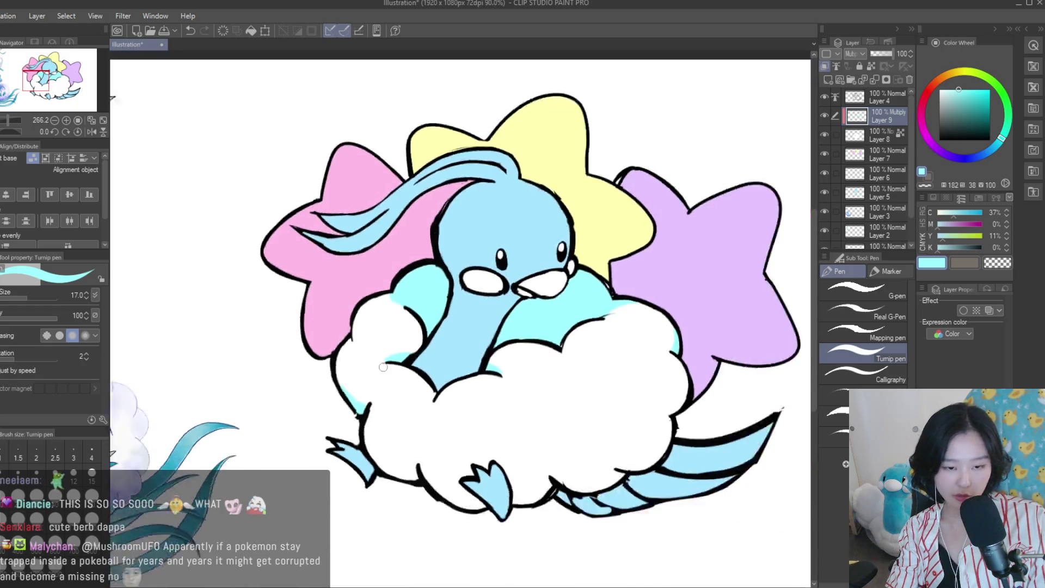
scroll(479, 441, down, 2)
scroll(484, 436, up, 2)
scroll(484, 435, up, 2)
scroll(506, 437, up, 2)
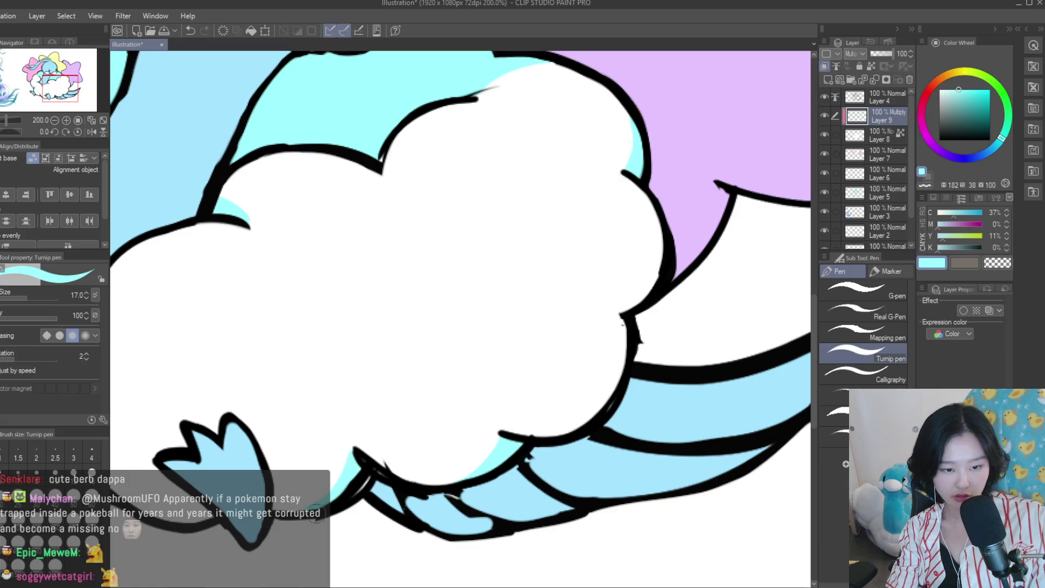
scroll(411, 456, down, 5)
scroll(299, 449, up, 5)
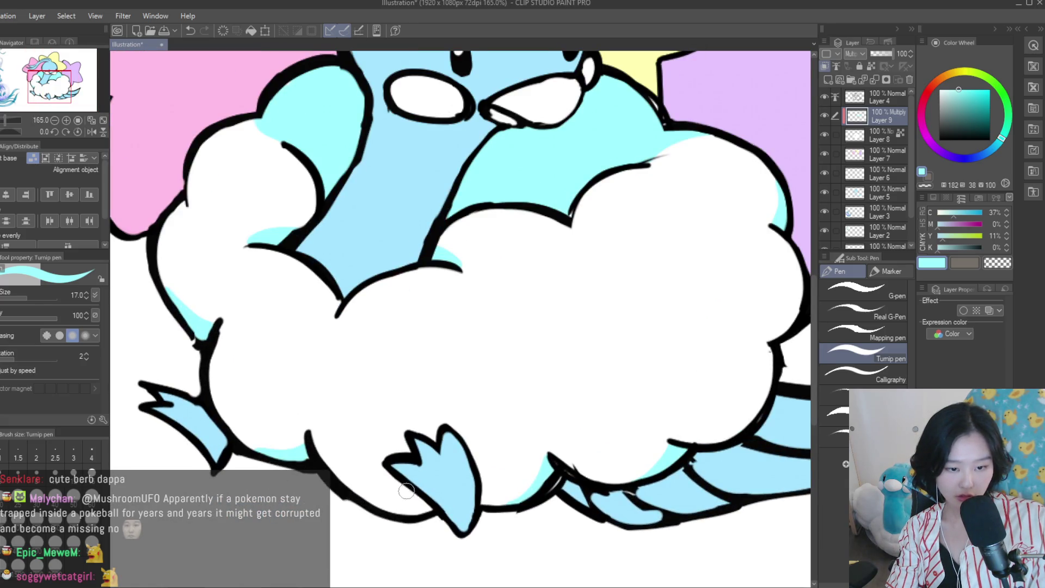
scroll(422, 504, down, 3)
scroll(511, 403, down, 2)
scroll(511, 403, down, 1)
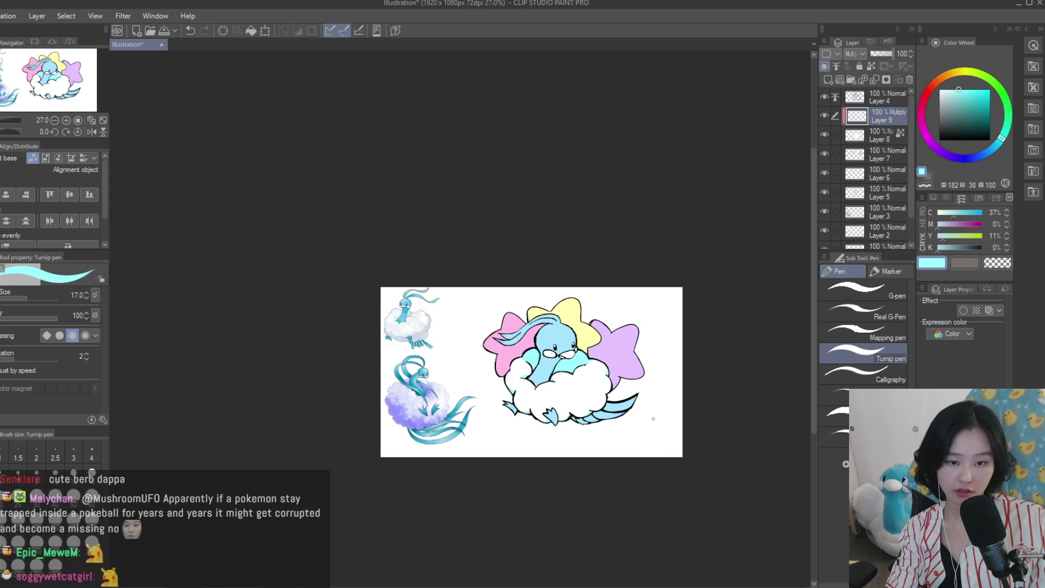
scroll(619, 411, up, 2)
scroll(619, 411, up, 1)
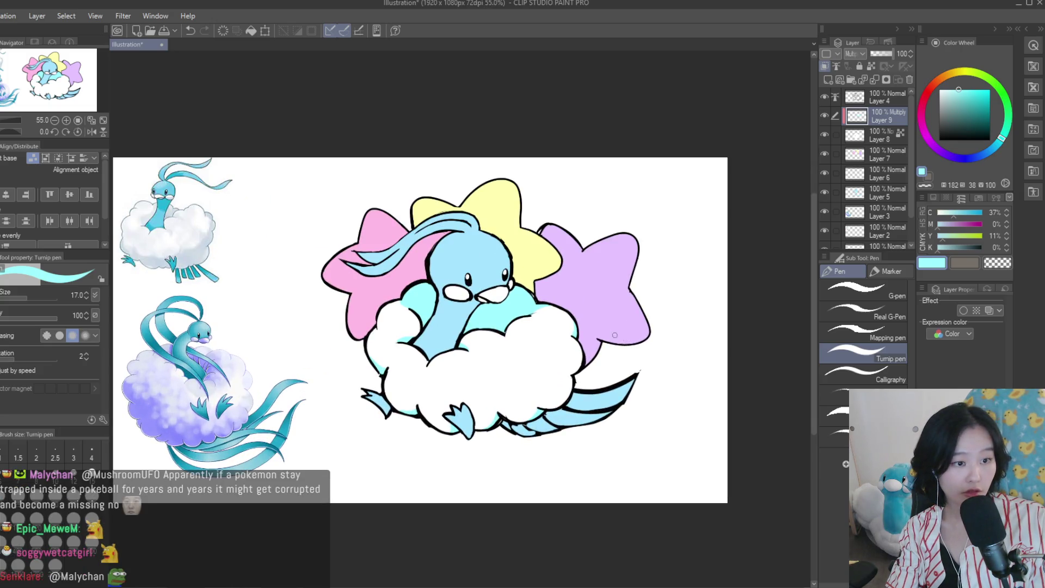
scroll(550, 373, up, 4)
drag(503, 381, 516, 442)
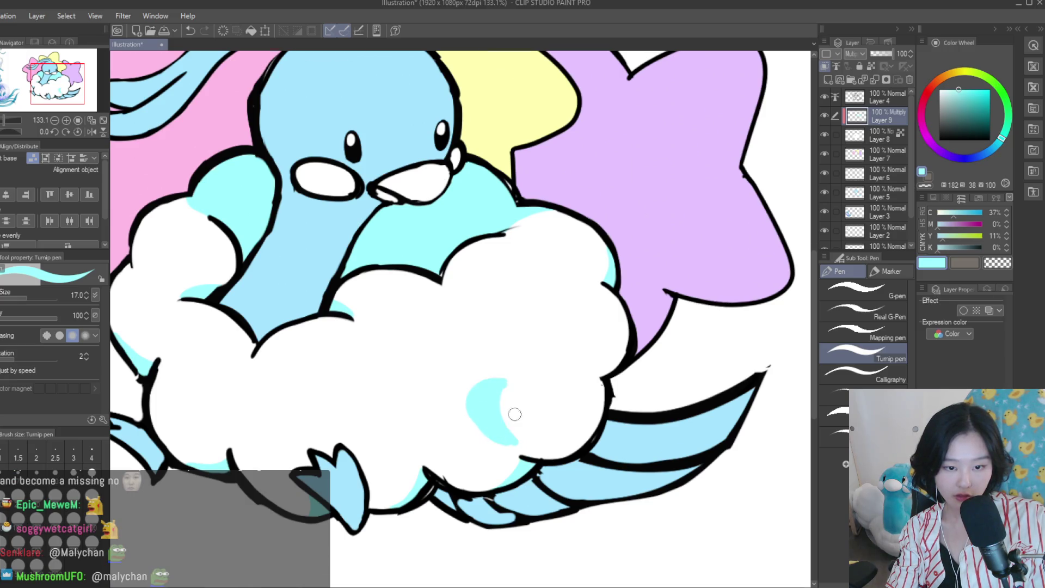
Add a thick curved cyan stroke on the lower puff and a second crescent below-left
scroll(515, 414, down, 5)
scroll(564, 351, up, 1)
scroll(564, 350, up, 3)
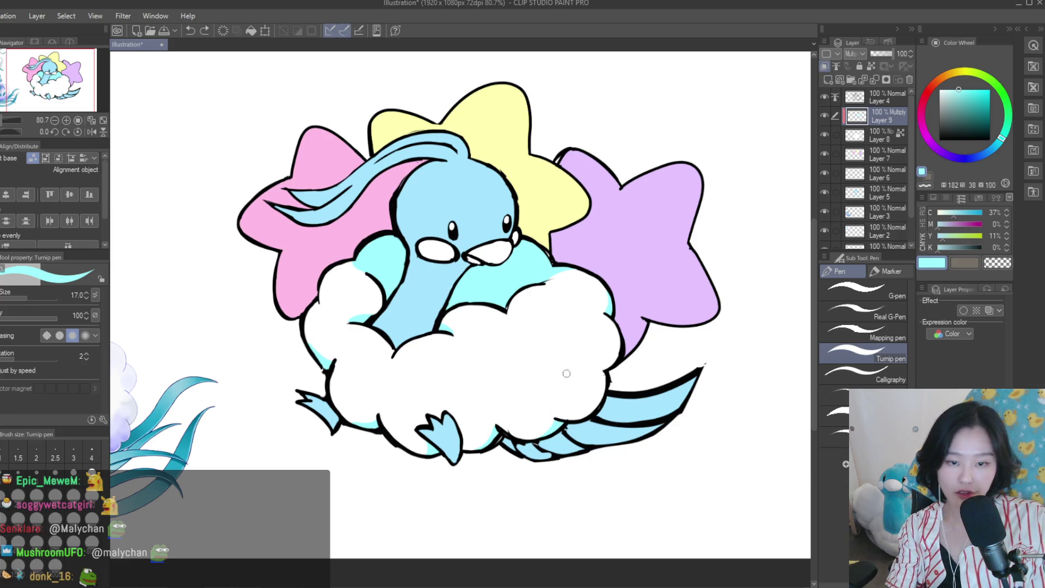
scroll(560, 366, up, 3)
mouse_move(546, 364)
mouse_down()
mouse_move(560, 463)
mouse_move(532, 455)
mouse_up()
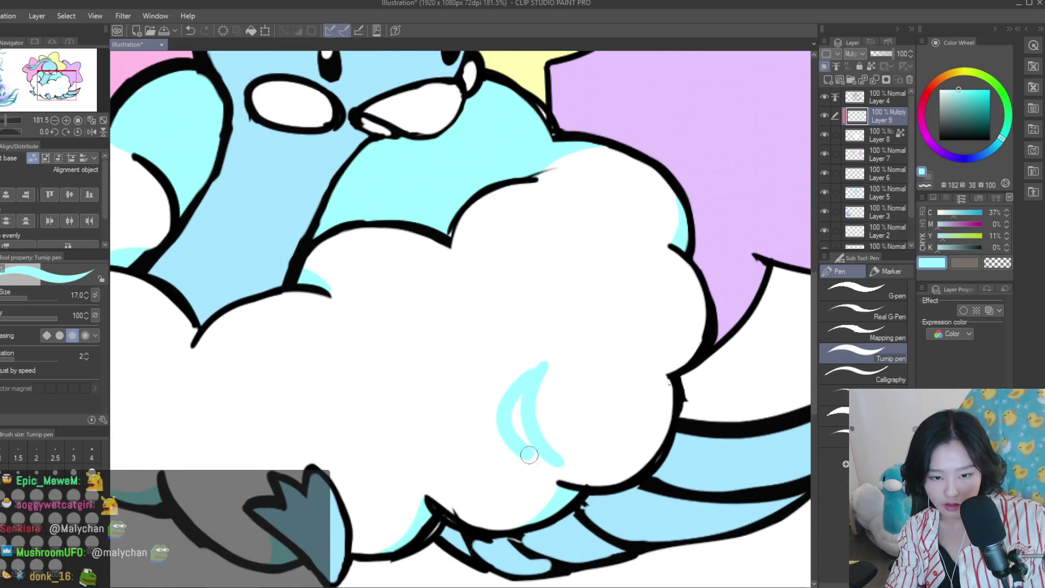
drag(528, 392, 504, 439)
mouse_move(391, 413)
mouse_down()
mouse_move(449, 482)
mouse_move(411, 465)
mouse_up()
Trace a thin cyan rim band inside the cloud's right outline down to its bottom
scroll(412, 465, down, 5)
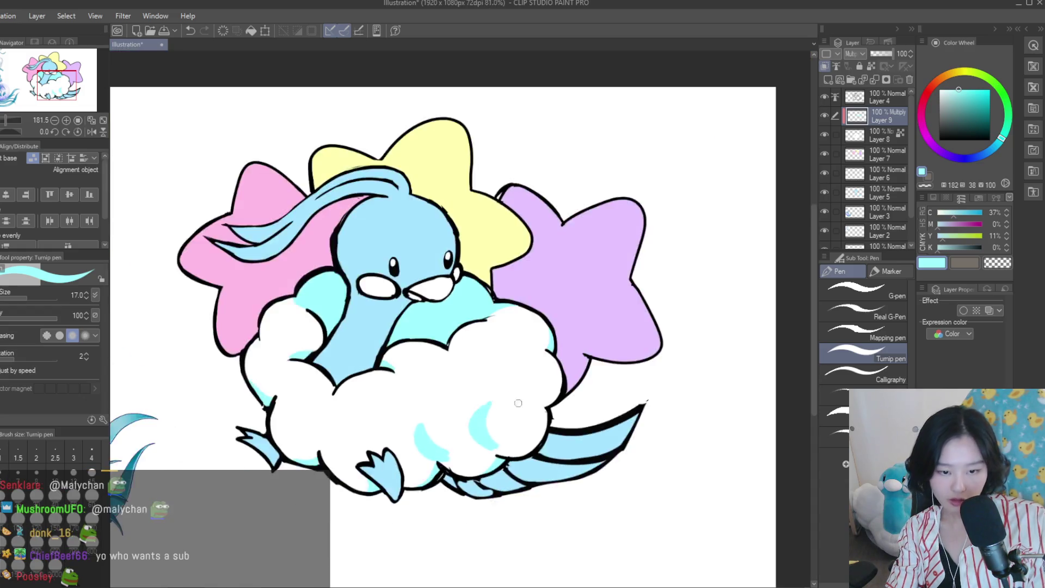
scroll(490, 381, down, 4)
scroll(536, 428, up, 2)
scroll(537, 429, up, 1)
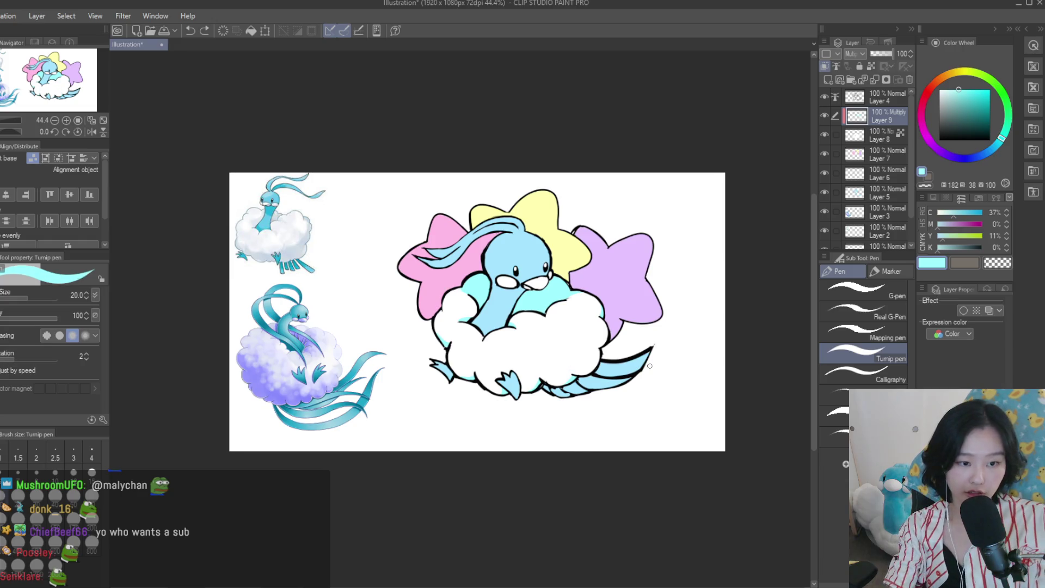
scroll(649, 366, up, 3)
scroll(567, 338, up, 2)
mouse_move(616, 221)
mouse_down()
mouse_move(614, 356)
mouse_move(488, 481)
mouse_up()
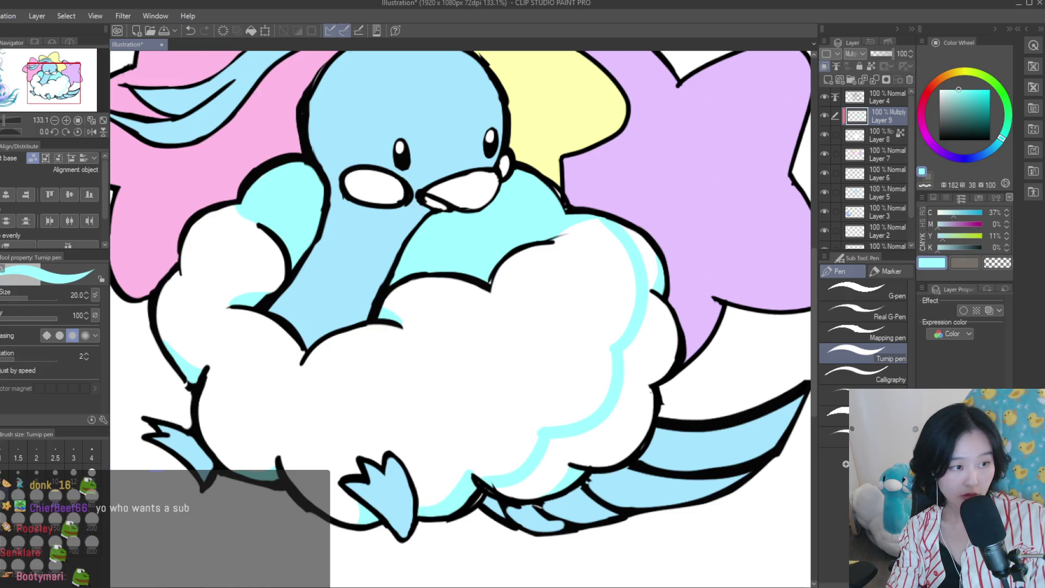
Fill the cloud's right edge strip with cyan and check it in the mirrored view
key(g)
click(634, 332)
scroll(538, 344, down, 2)
scroll(538, 344, down, 3)
key(h)
key(h)
scroll(643, 333, up, 2)
key(p)
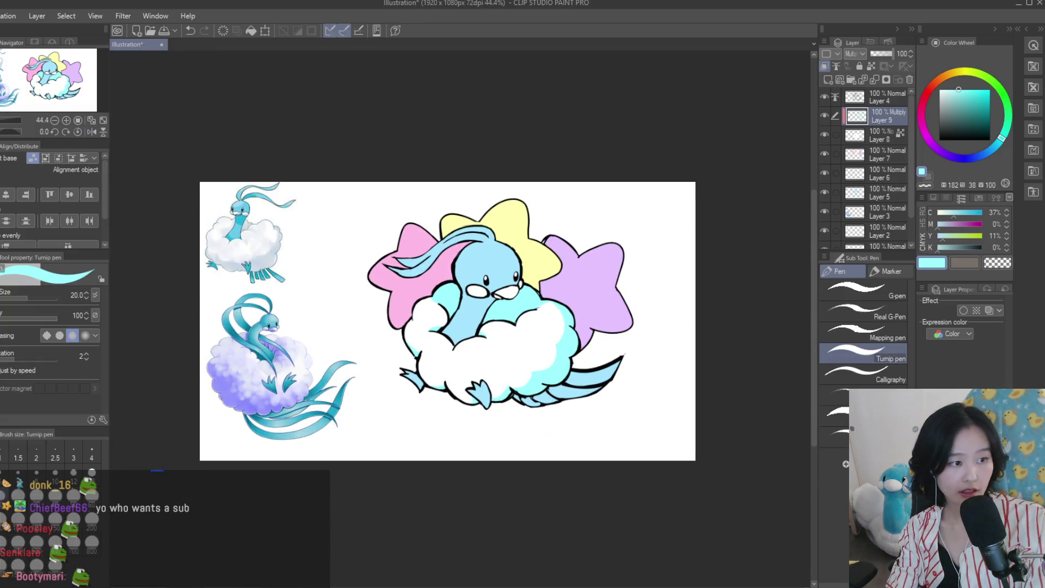
scroll(499, 272, up, 5)
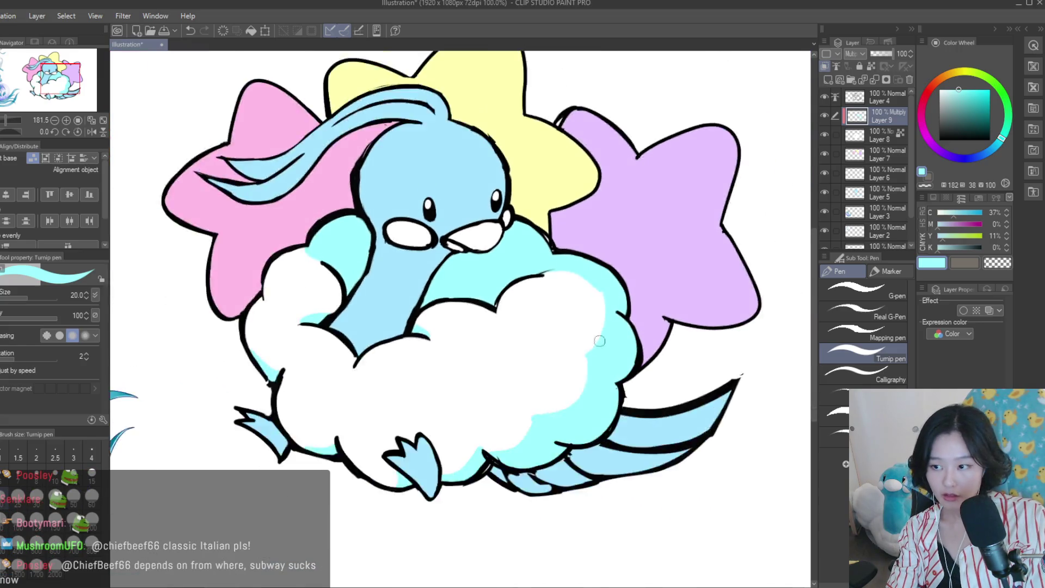
scroll(571, 318, down, 4)
scroll(618, 285, up, 4)
Paint a cyan shading curve across the cloud's right side
mouse_move(607, 349)
mouse_down()
mouse_move(547, 347)
mouse_move(596, 384)
mouse_move(555, 449)
mouse_up()
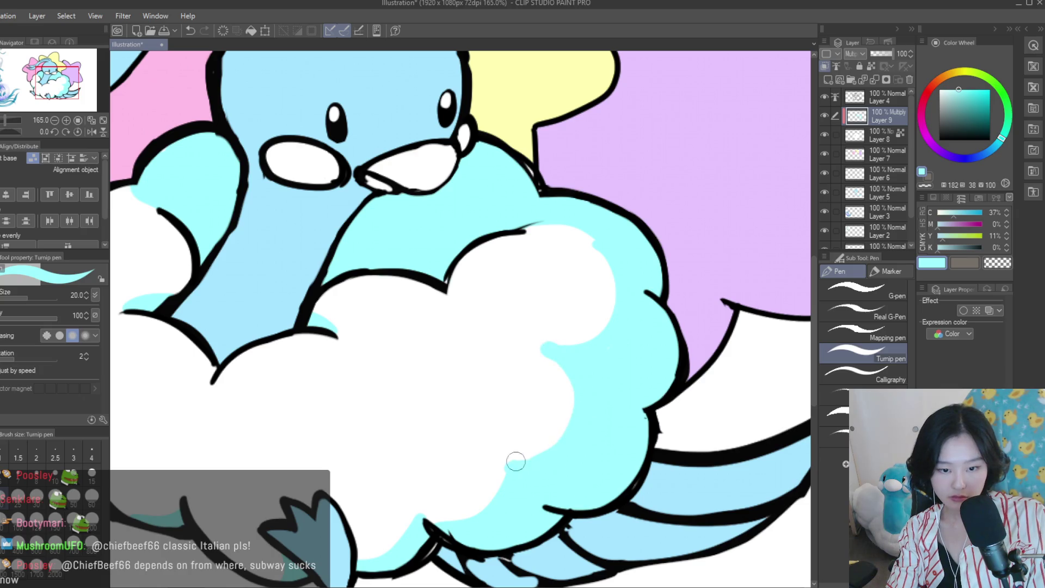
scroll(480, 453, down, 5)
scroll(490, 452, down, 2)
scroll(501, 449, up, 4)
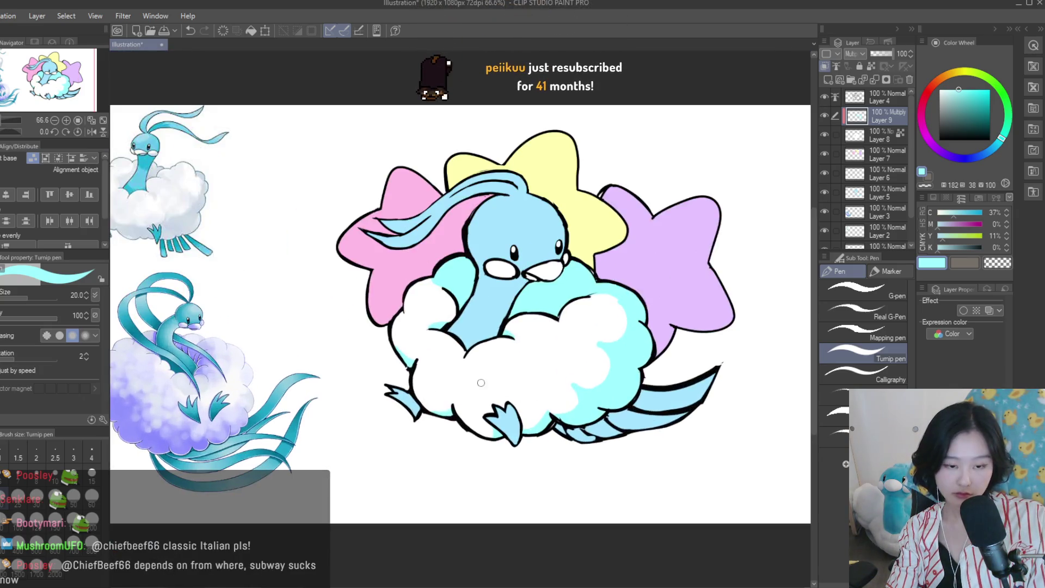
scroll(511, 447, up, 2)
scroll(595, 396, up, 1)
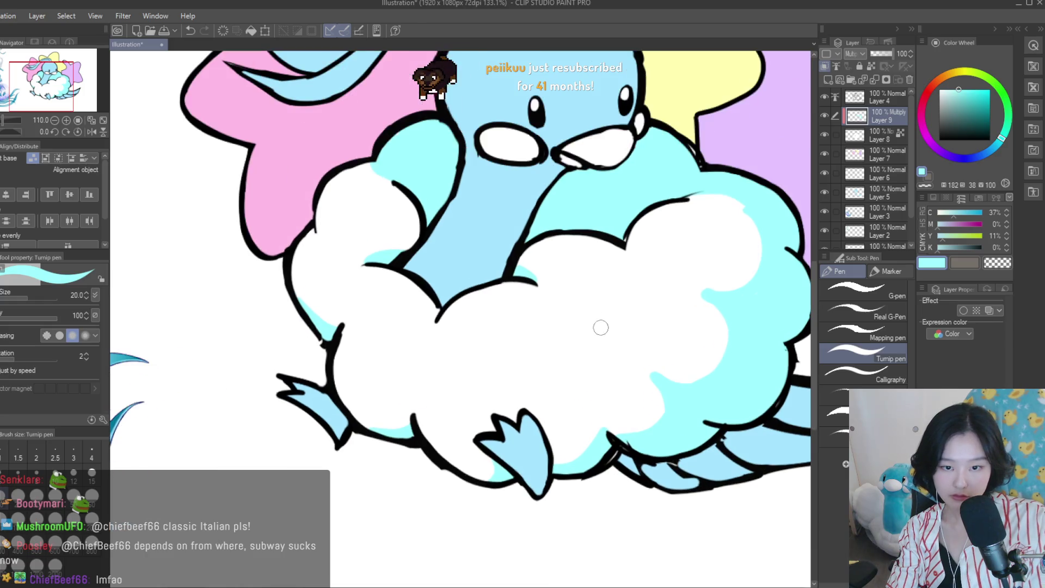
Try an extra cyan shading patch on the cloud, then undo it
drag(604, 335, 634, 365)
scroll(633, 370, down, 3)
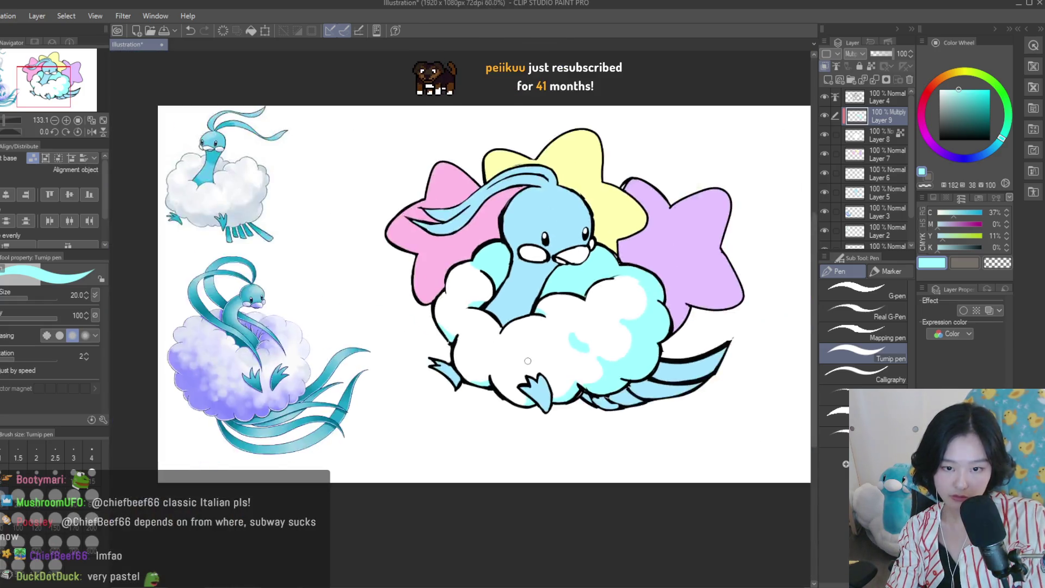
scroll(632, 382, down, 3)
scroll(626, 384, up, 2)
scroll(599, 392, up, 2)
scroll(571, 400, up, 2)
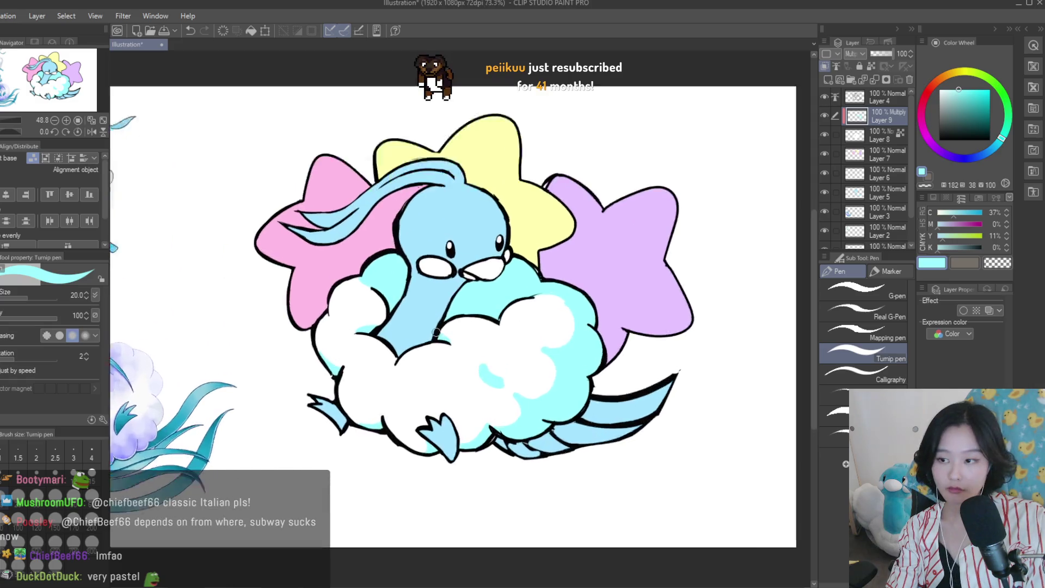
scroll(548, 408, up, 1)
scroll(549, 408, up, 2)
key(ctrl+z)
key(ctrl+y)
key(ctrl+z)
Paint and widen a curved cyan shading patch, undo the last stroke, and check it mirrored
drag(469, 356, 520, 385)
drag(469, 363, 520, 397)
scroll(432, 385, down, 5)
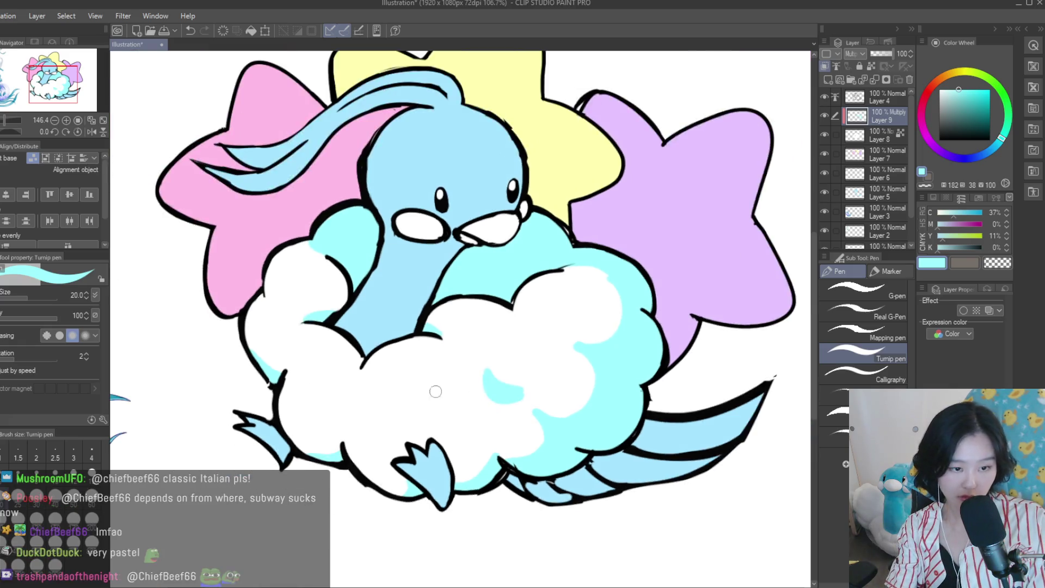
scroll(364, 346, up, 6)
scroll(358, 334, down, 6)
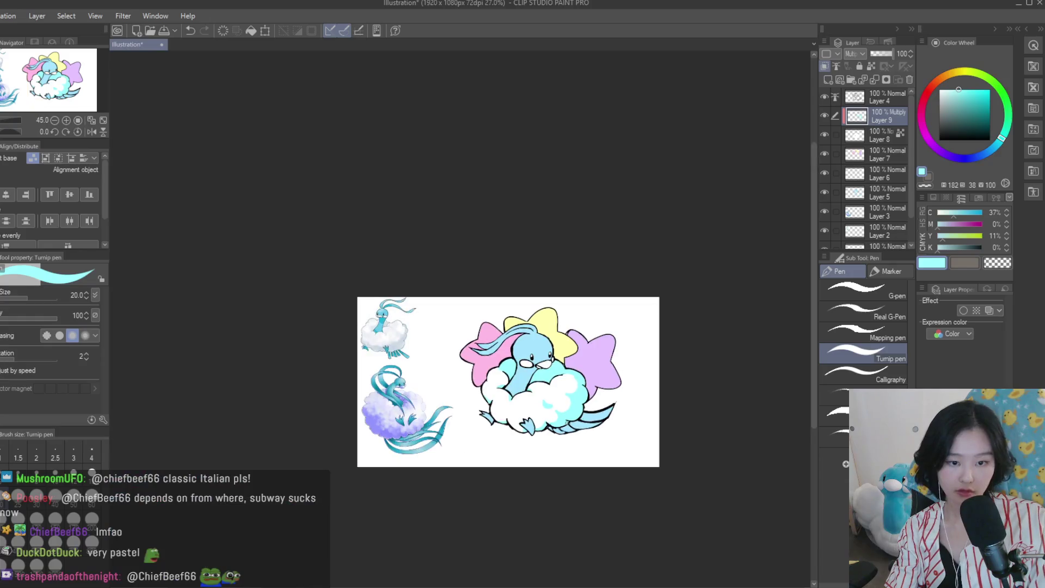
scroll(458, 457, up, 2)
key(ctrl+z)
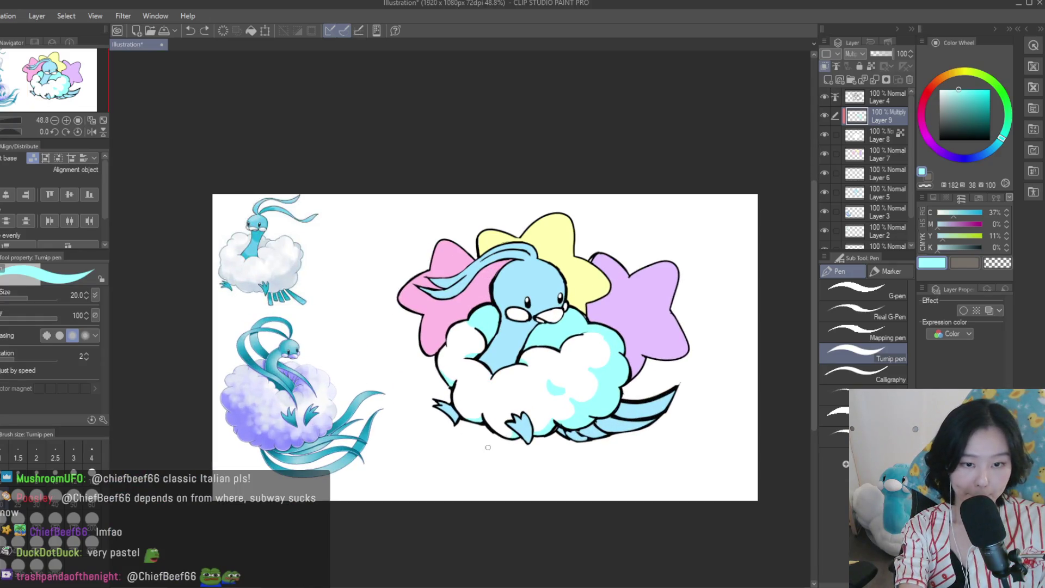
scroll(546, 365, up, 3)
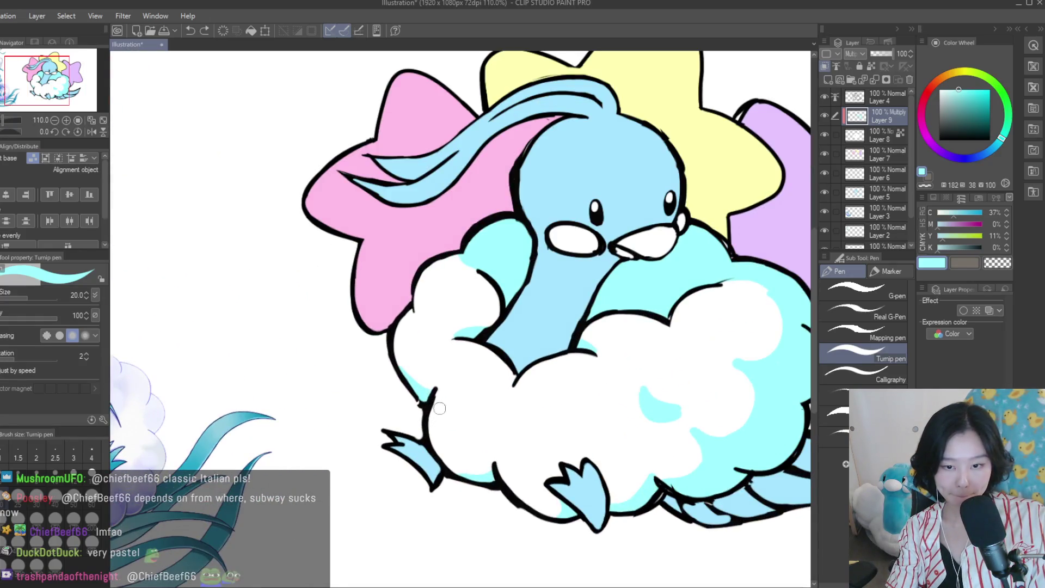
scroll(540, 353, down, 5)
key(h)
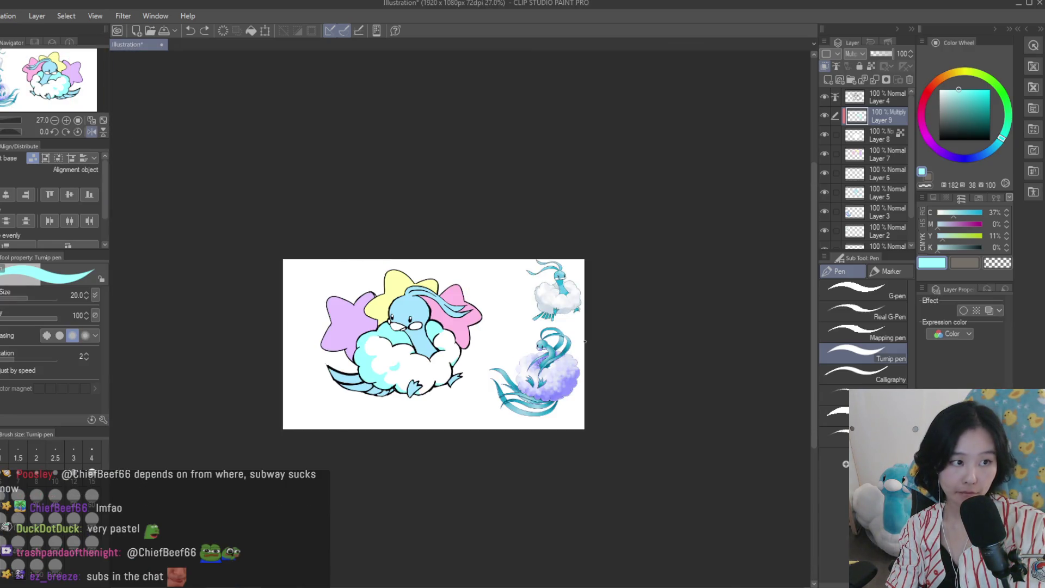
key(h)
scroll(597, 341, up, 2)
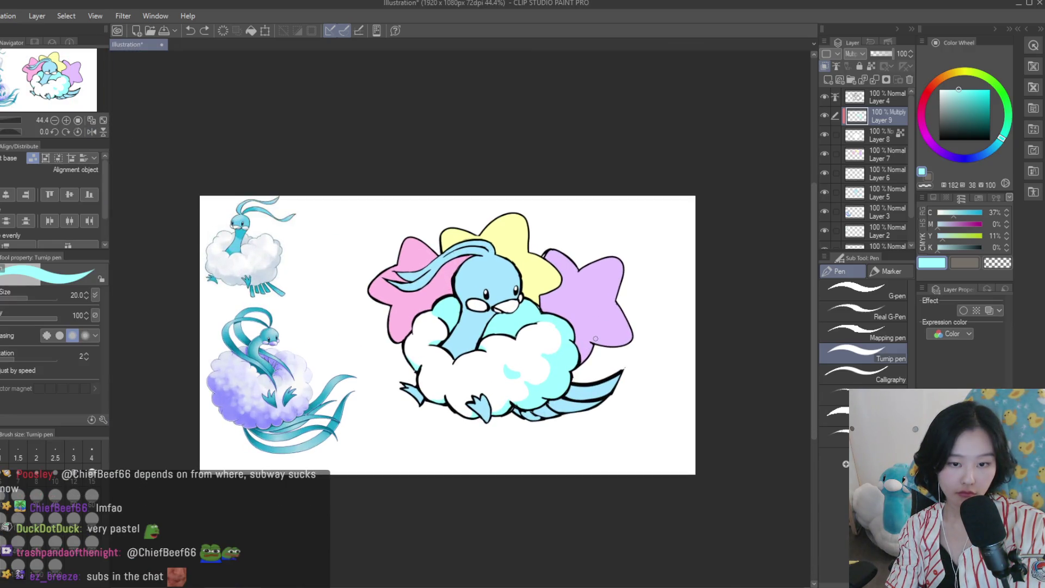
scroll(540, 394, up, 1)
scroll(441, 261, up, 3)
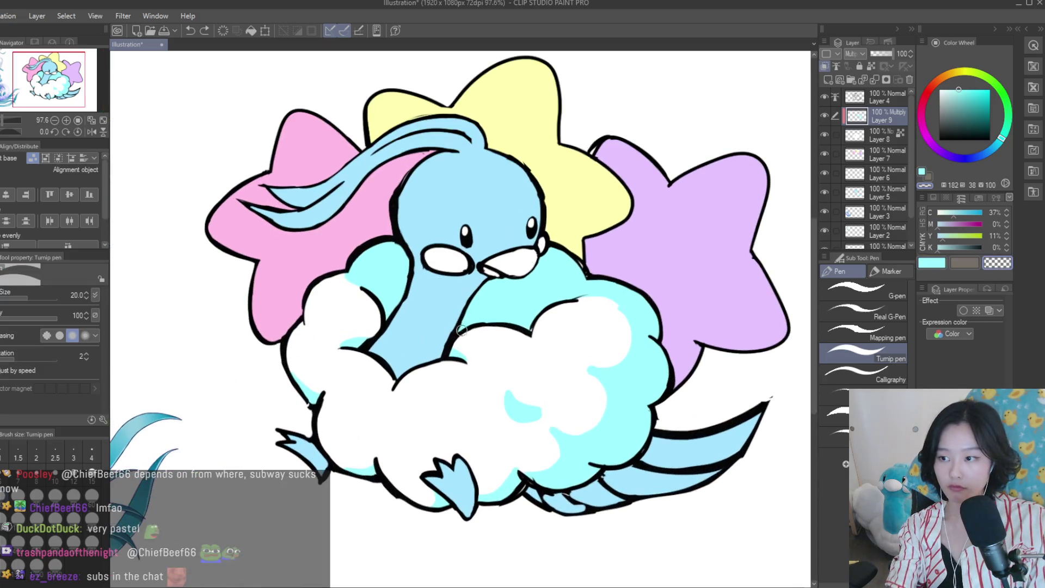
At brush size 60, paint white over the right-edge shading, then eyedrop cyan at size 30
key(bracketright)
key(bracketright)
drag(593, 402, 591, 382)
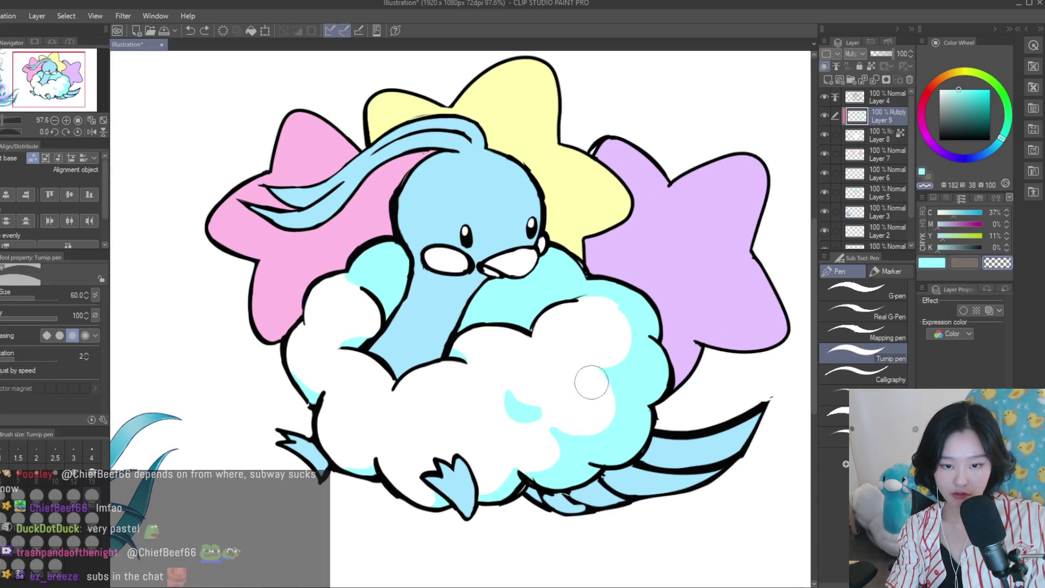
drag(584, 333, 593, 351)
alt+click(521, 407)
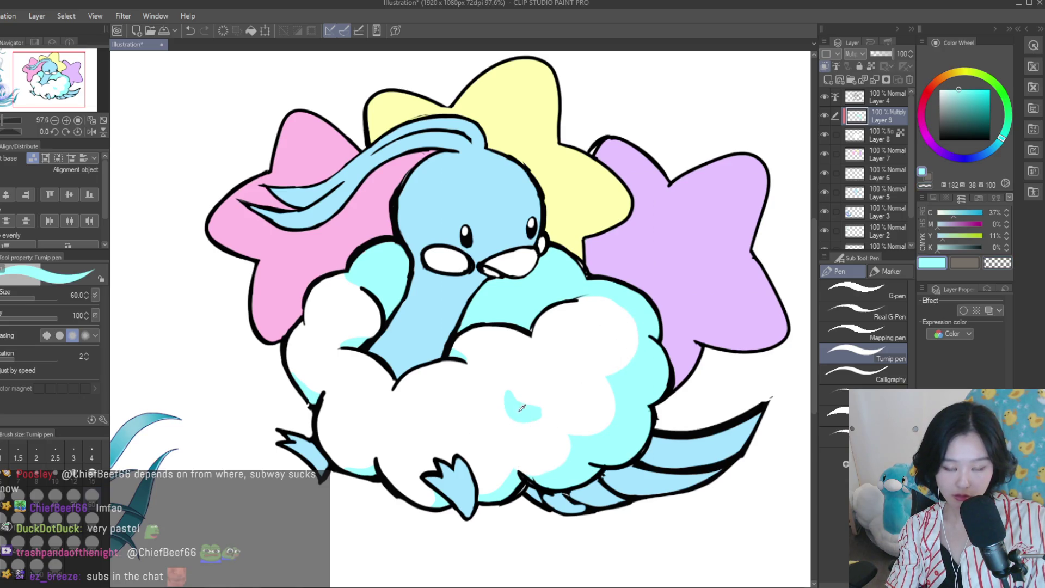
key(bracketleft)
key(bracketleft)
key(bracketleft)
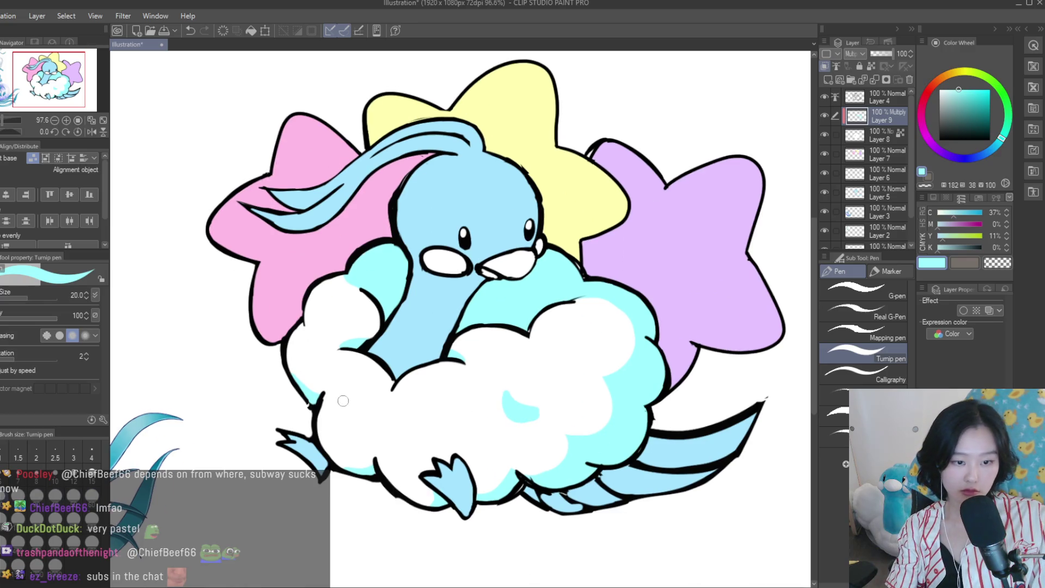
Check the mirrored view, set the brush to size 17, and paint a light-blue stroke on the cloud
scroll(325, 366, up, 2)
scroll(325, 366, down, 3)
scroll(564, 436, down, 4)
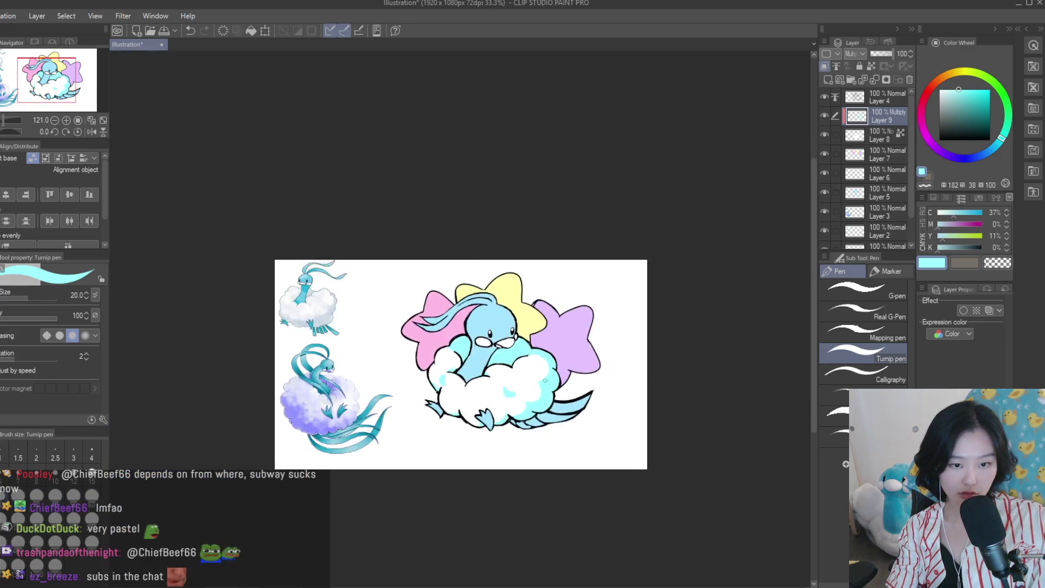
scroll(548, 420, up, 4)
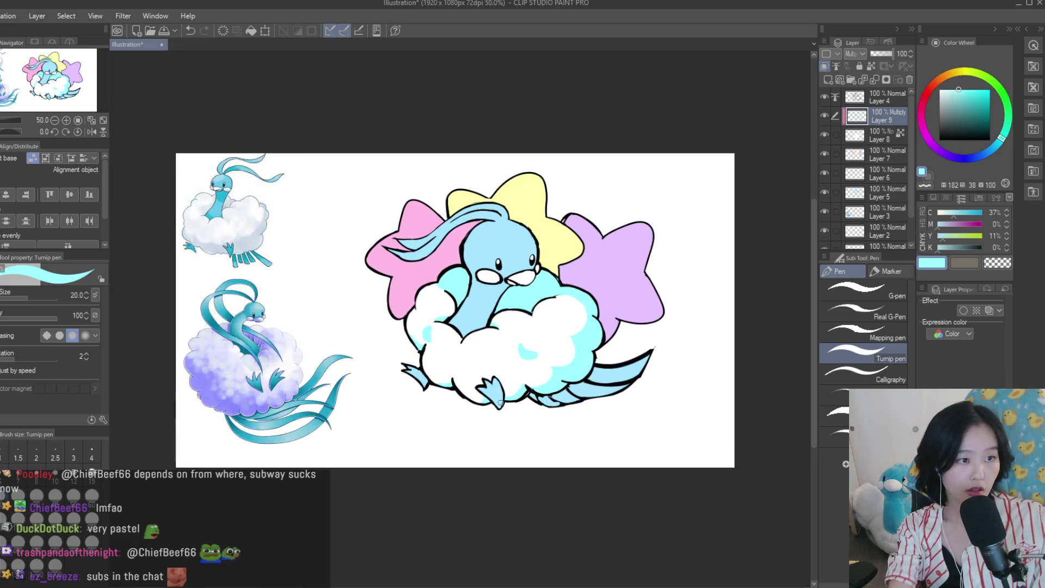
key(bracketright)
key(bracketright)
key(bracketright)
key(c)
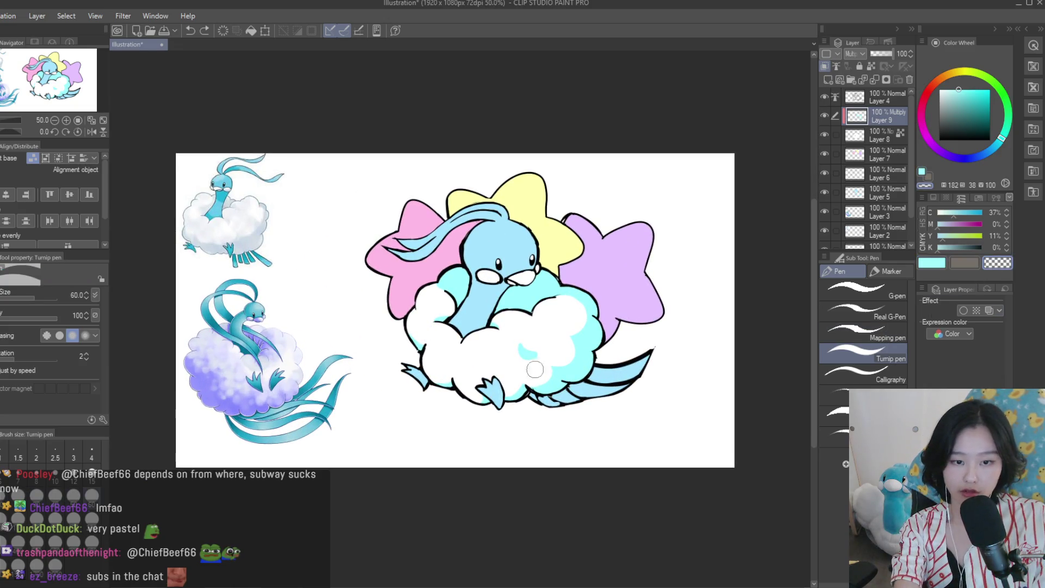
scroll(520, 344, down, 3)
key(h)
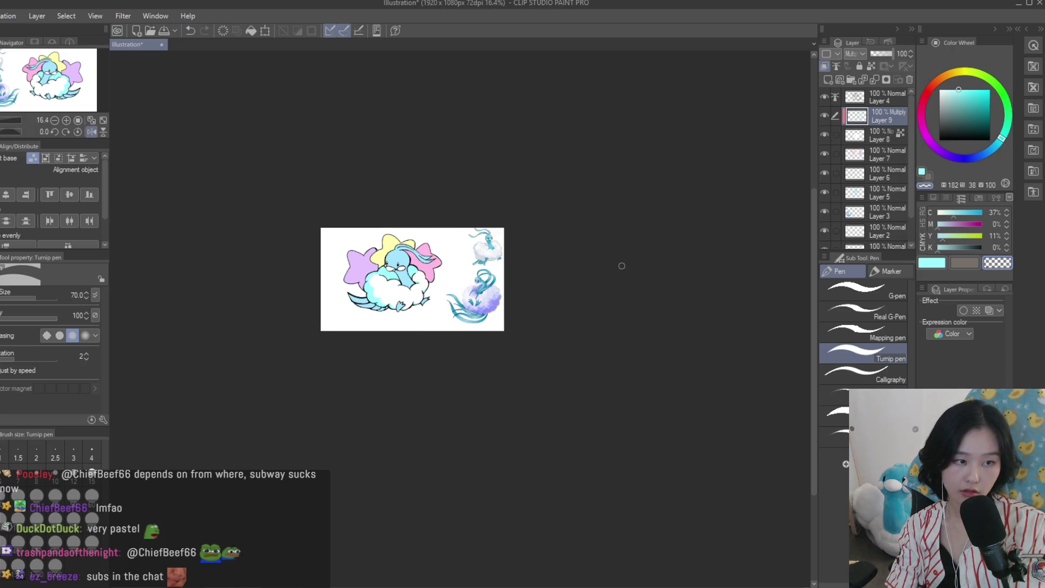
key(h)
scroll(622, 265, up, 2)
scroll(575, 367, up, 3)
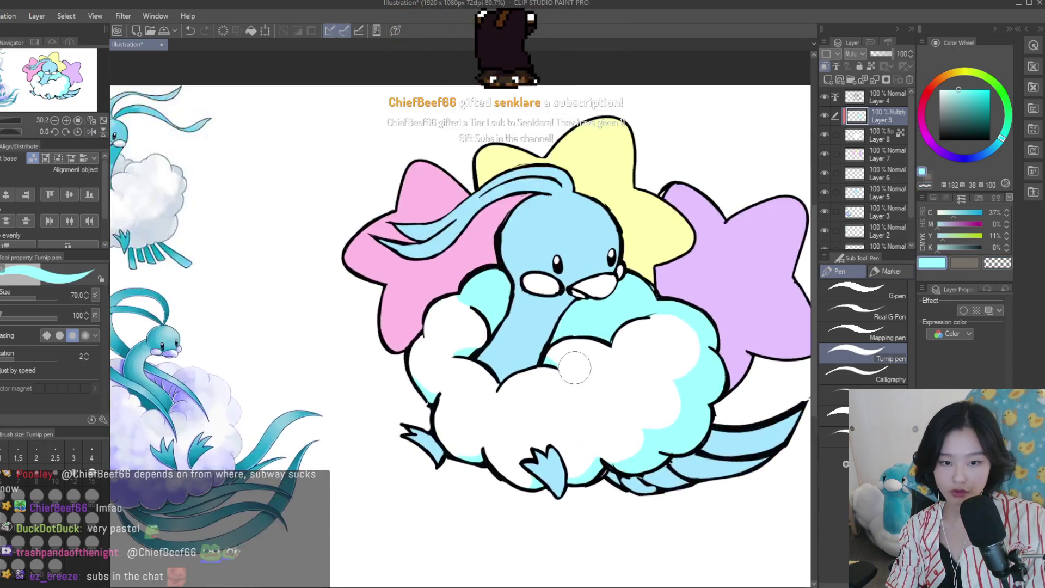
scroll(575, 367, up, 2)
key(bracketleft)
key(bracketleft)
key(bracketleft)
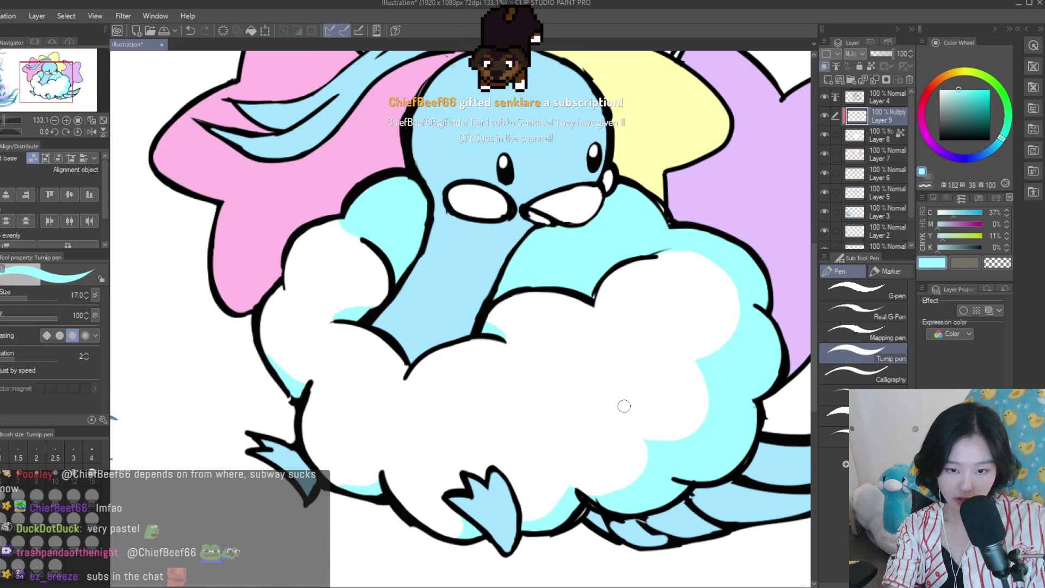
scroll(624, 406, up, 1)
mouse_move(623, 394)
mouse_down()
mouse_move(642, 403)
mouse_move(618, 417)
mouse_move(641, 390)
mouse_move(574, 388)
mouse_move(599, 428)
mouse_move(601, 364)
mouse_move(590, 404)
mouse_move(531, 436)
mouse_move(528, 457)
mouse_up()
Undo the crescent stroke and old sparkles, then draw a diamond at brush size 15
key(ctrl+z)
key(ctrl+z)
scroll(596, 377, down, 4)
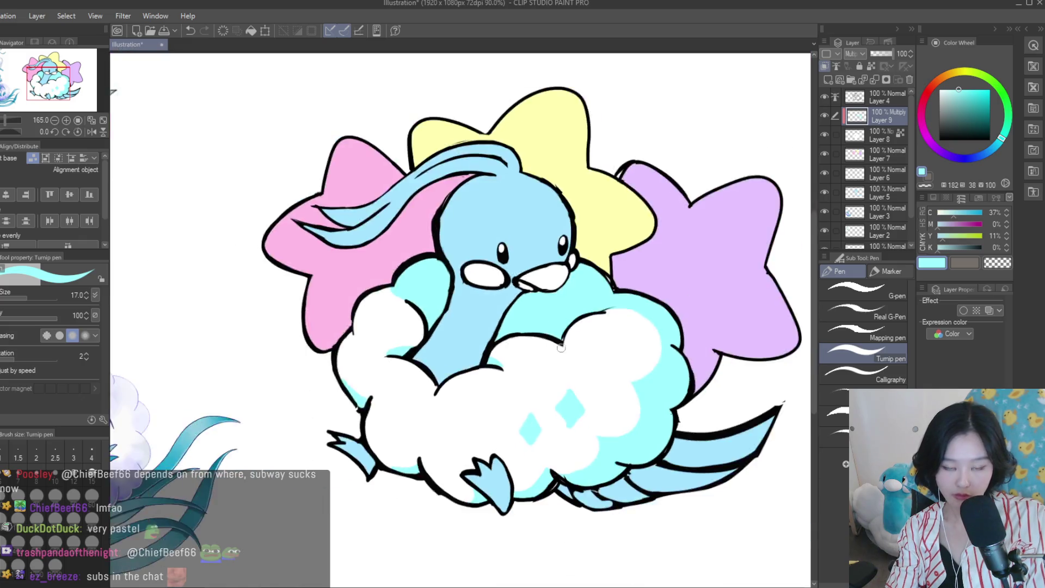
scroll(597, 376, down, 6)
scroll(597, 420, up, 2)
scroll(597, 420, up, 3)
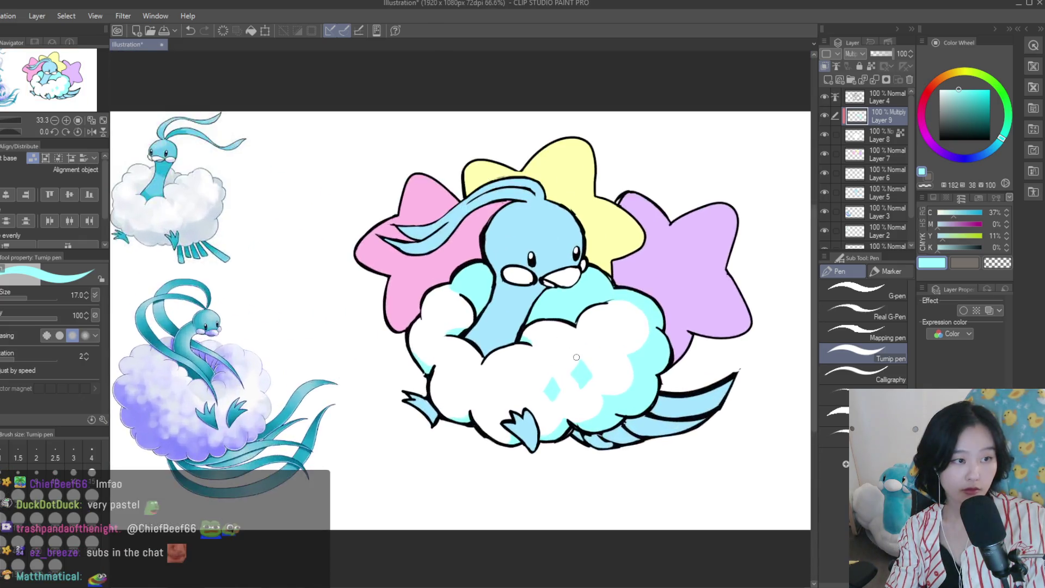
scroll(596, 420, up, 3)
key(ctrl+z)
key(ctrl+z)
key(bracketleft)
drag(583, 355, 600, 383)
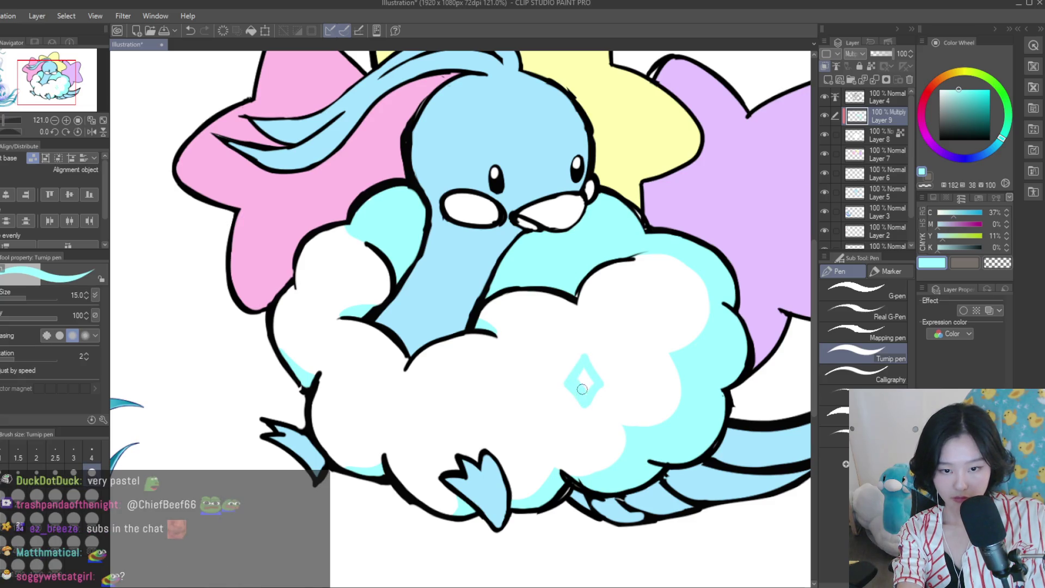
key(ctrl+z)
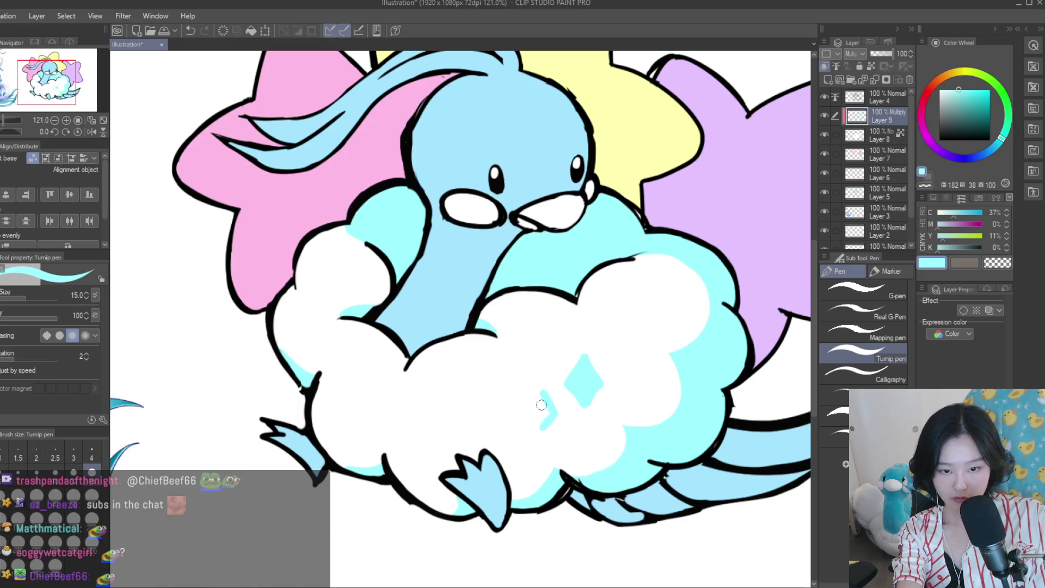
Fill the small diamond with cyan and trim the large diamond's lower-left edge with white
click(539, 413)
scroll(544, 416, up, 2)
alt+click(559, 422)
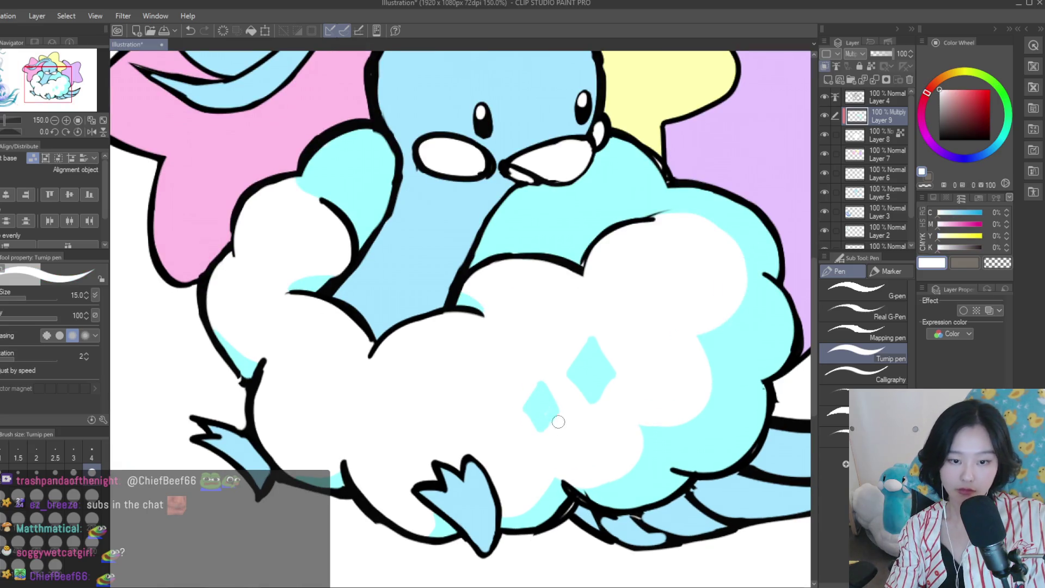
drag(551, 382, 584, 410)
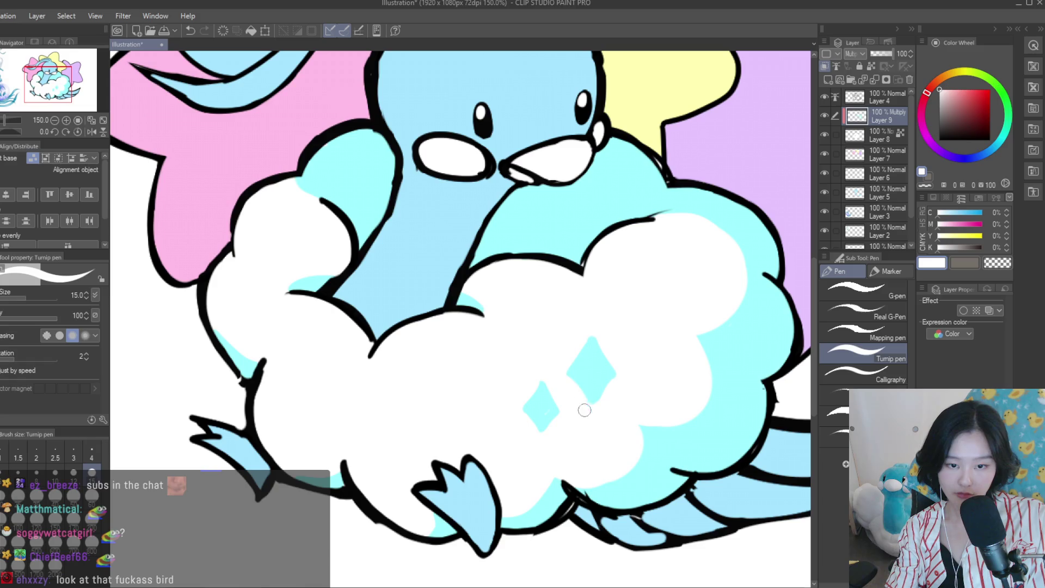
scroll(603, 333, down, 5)
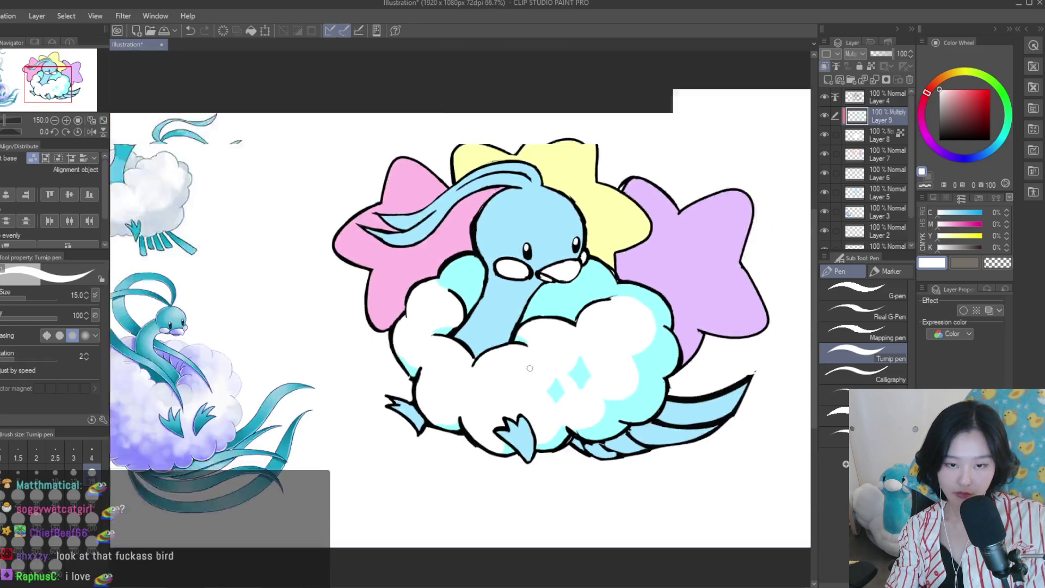
scroll(666, 385, down, 2)
key(h)
key(h)
scroll(609, 332, up, 2)
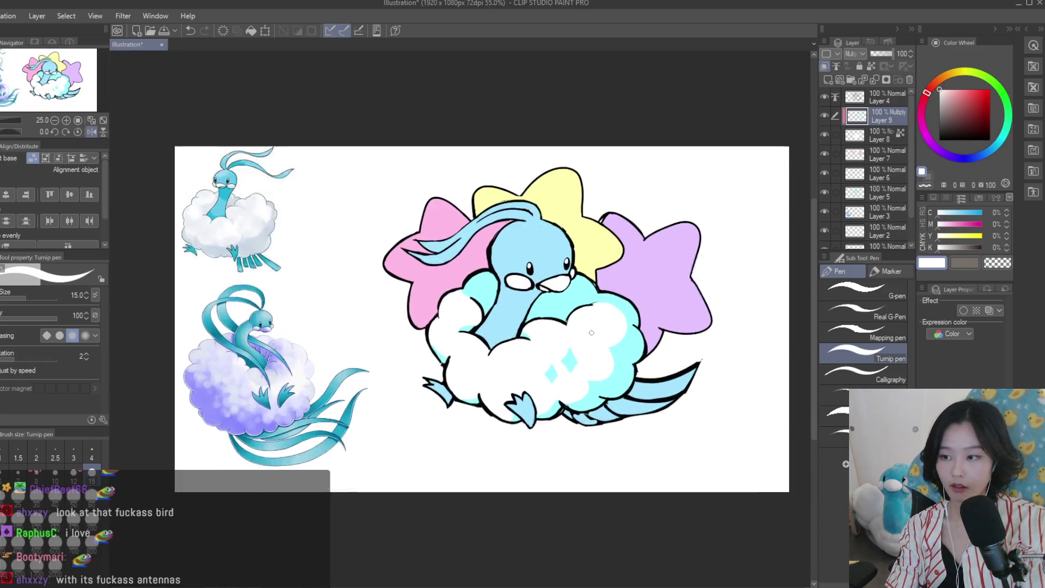
scroll(573, 294, up, 2)
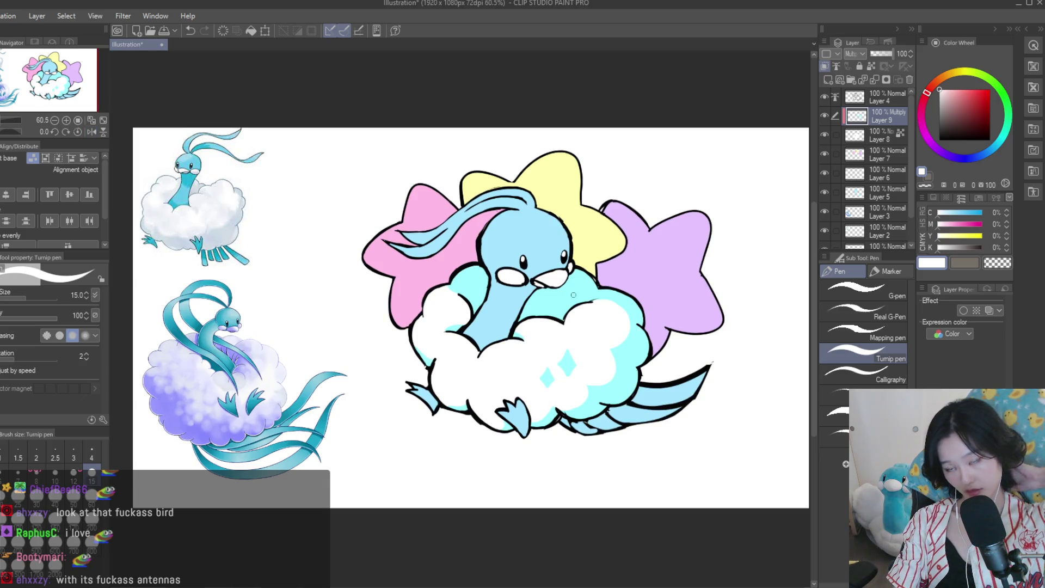
On Layer 7, shade the purple star's lower-left edge with a darker lilac
click(825, 116)
click(825, 115)
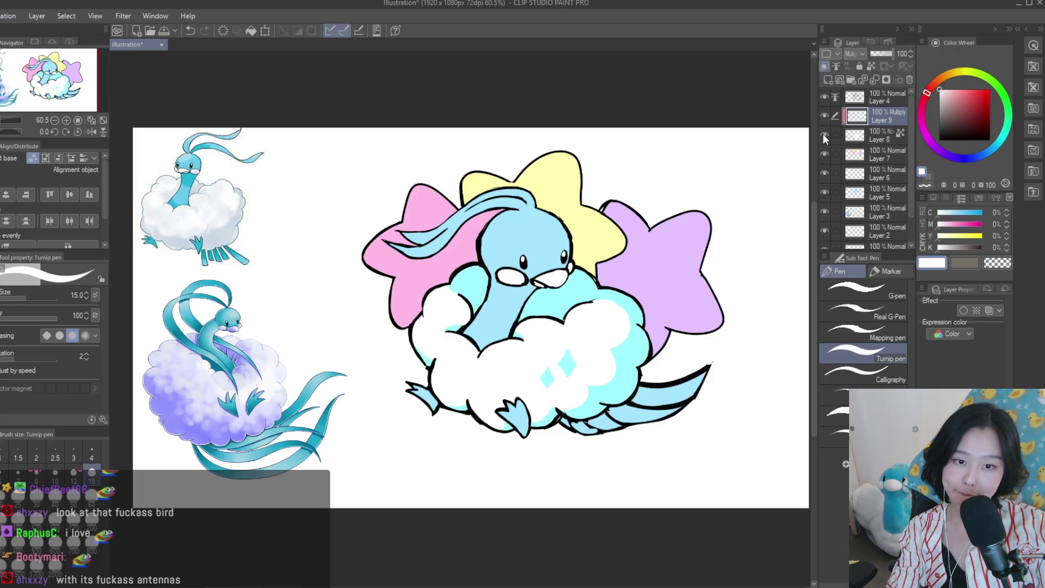
click(857, 155)
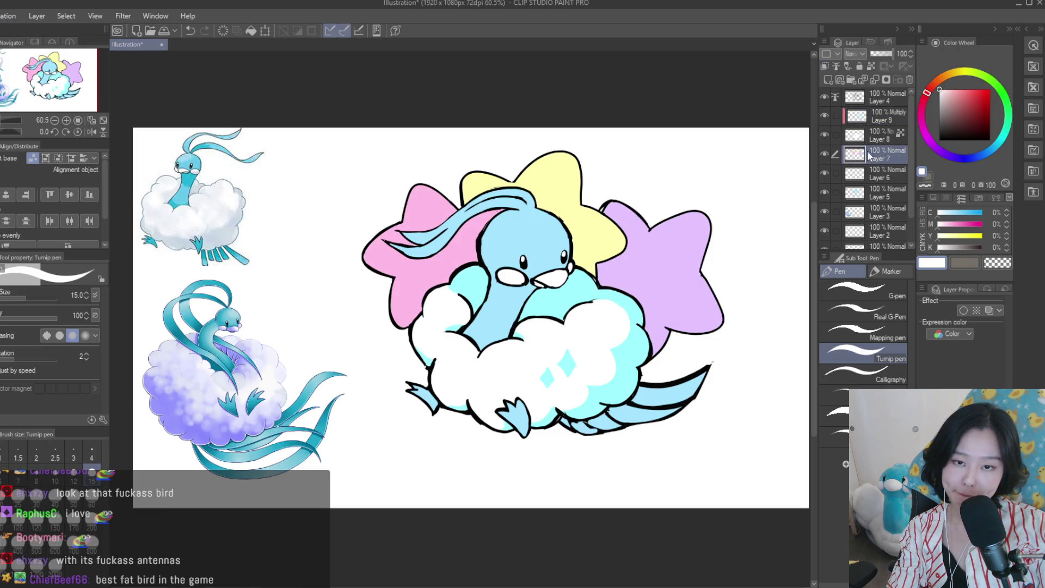
scroll(568, 268, down, 1)
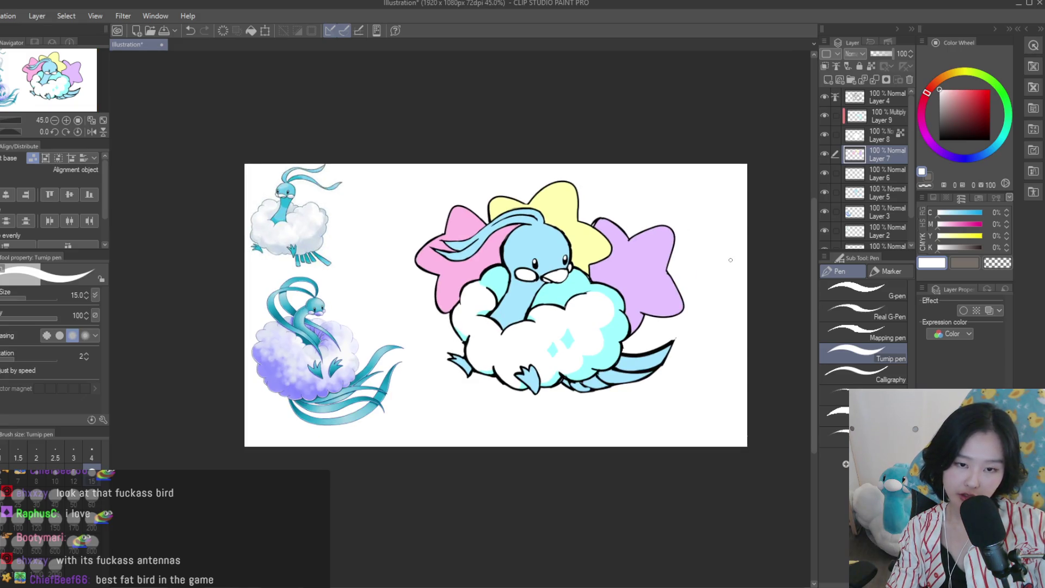
scroll(685, 258, up, 1)
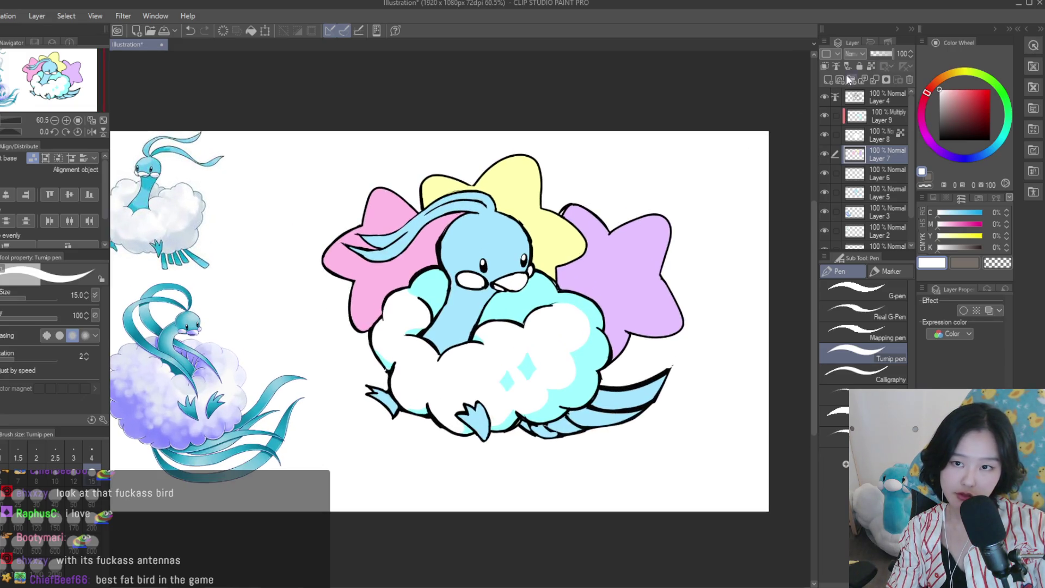
scroll(605, 299, up, 1)
alt+click(672, 231)
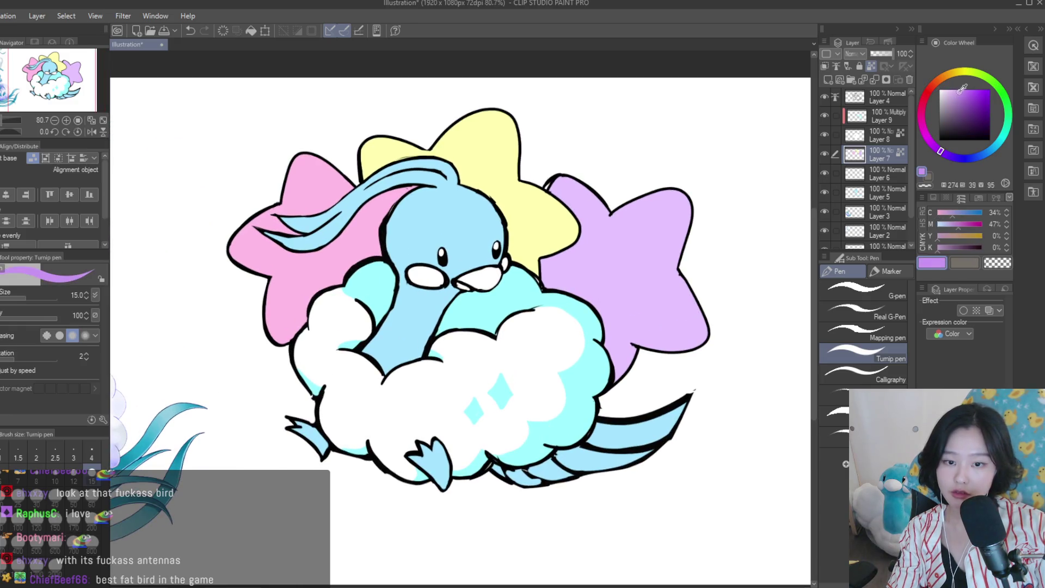
scroll(626, 373, up, 1)
scroll(626, 373, up, 1)
scroll(615, 374, up, 2)
drag(631, 354, 604, 376)
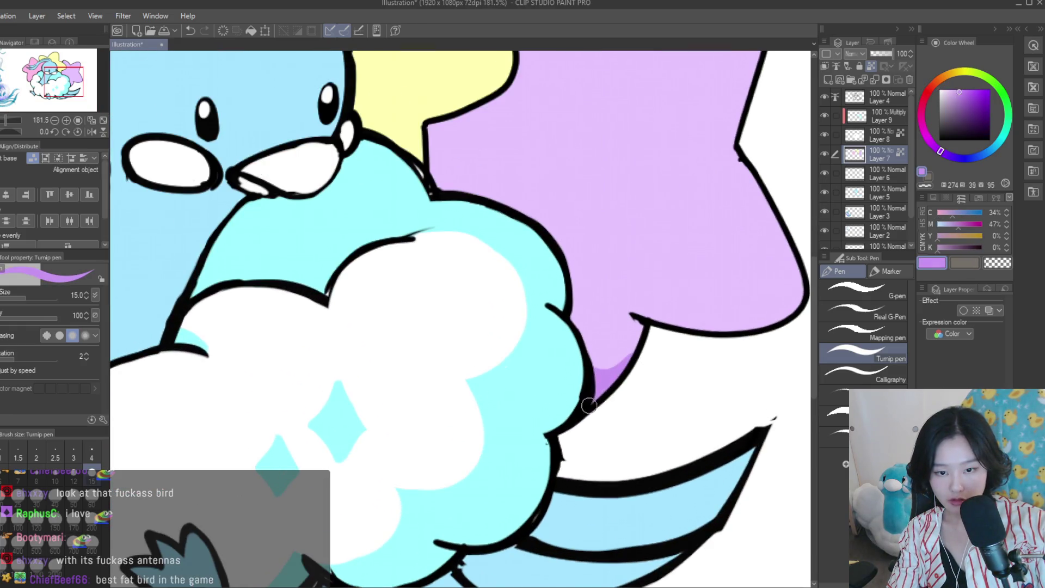
Eyedrop the yellow star's fill and shift it toward orange-yellow for shading
scroll(594, 368, down, 3)
scroll(494, 290, up, 3)
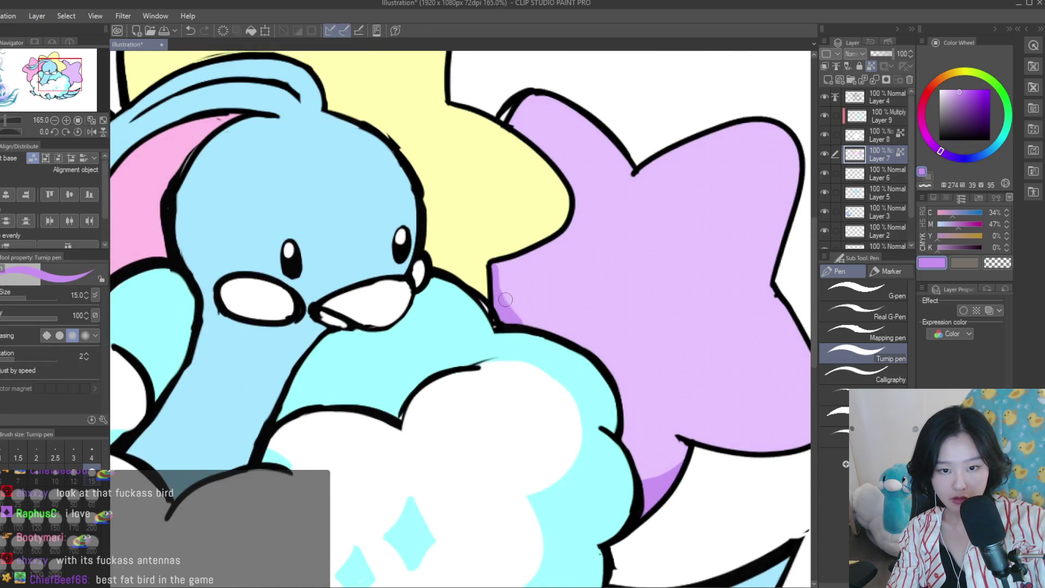
scroll(505, 300, down, 5)
scroll(646, 336, down, 3)
scroll(641, 326, up, 2)
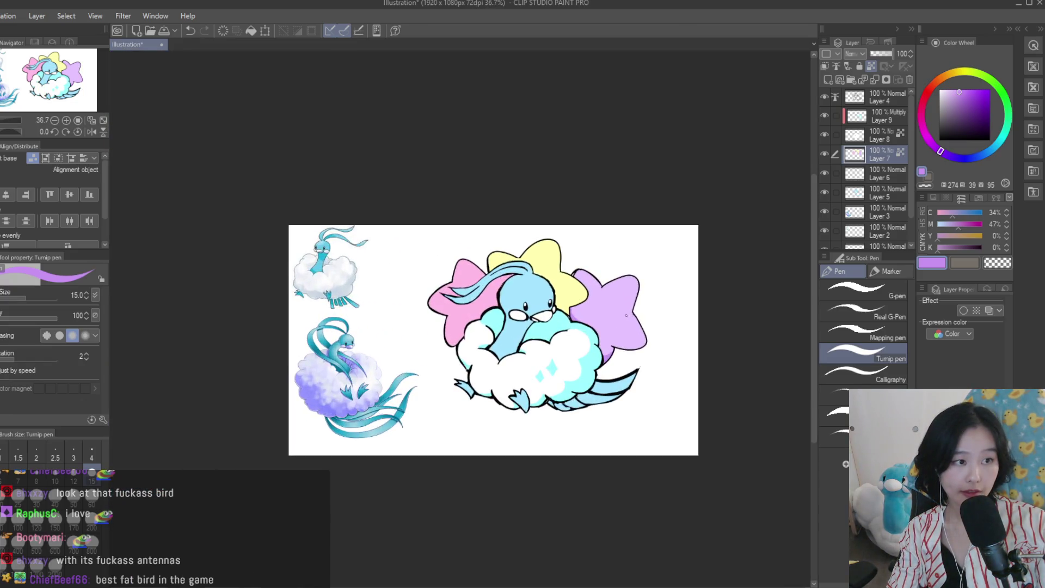
scroll(632, 348, up, 3)
scroll(621, 375, up, 3)
scroll(611, 397, up, 2)
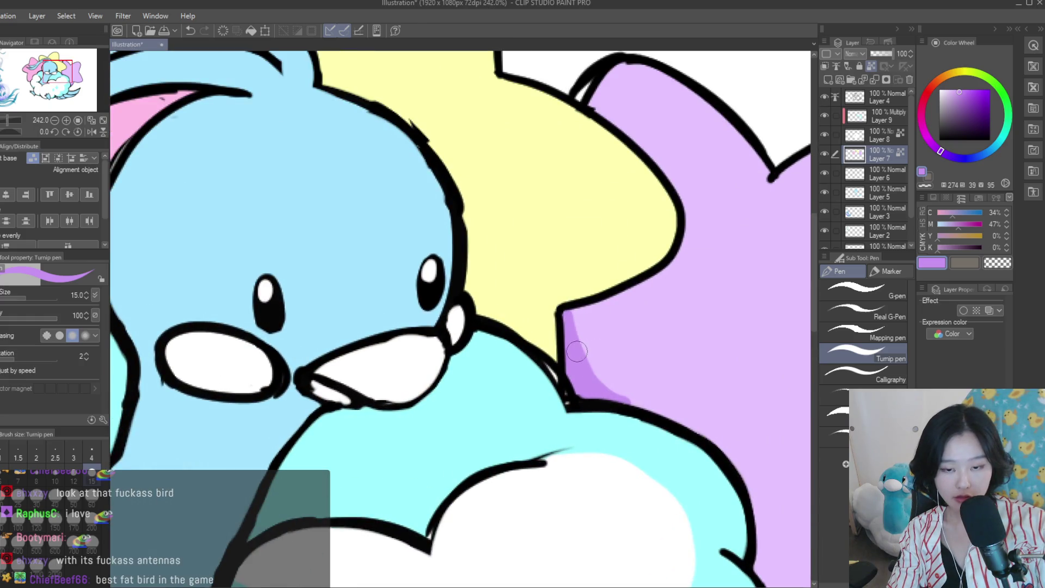
alt+click(678, 233)
drag(959, 76, 952, 72)
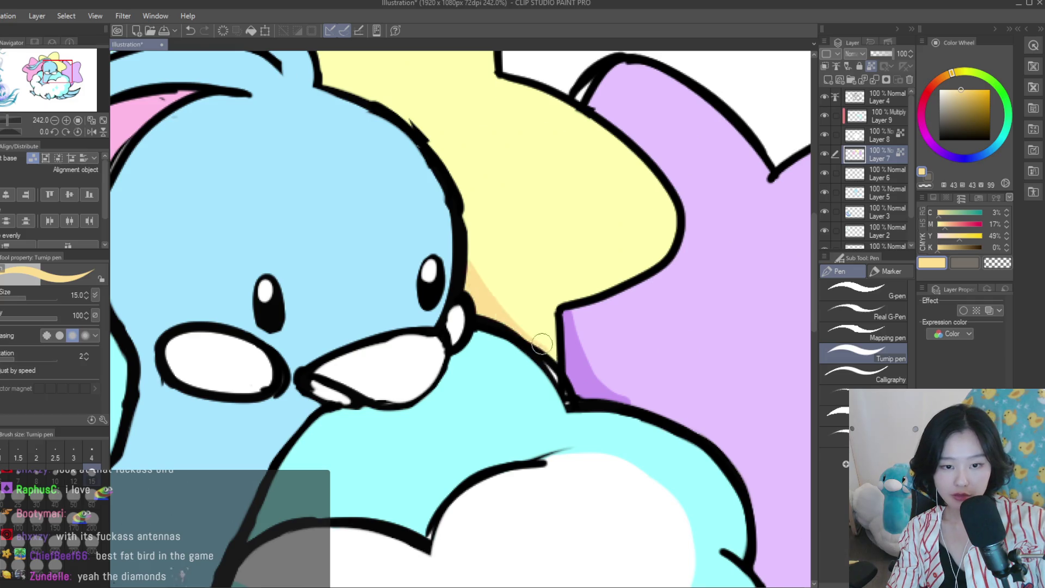
scroll(544, 343, down, 4)
scroll(640, 352, down, 2)
scroll(639, 352, up, 2)
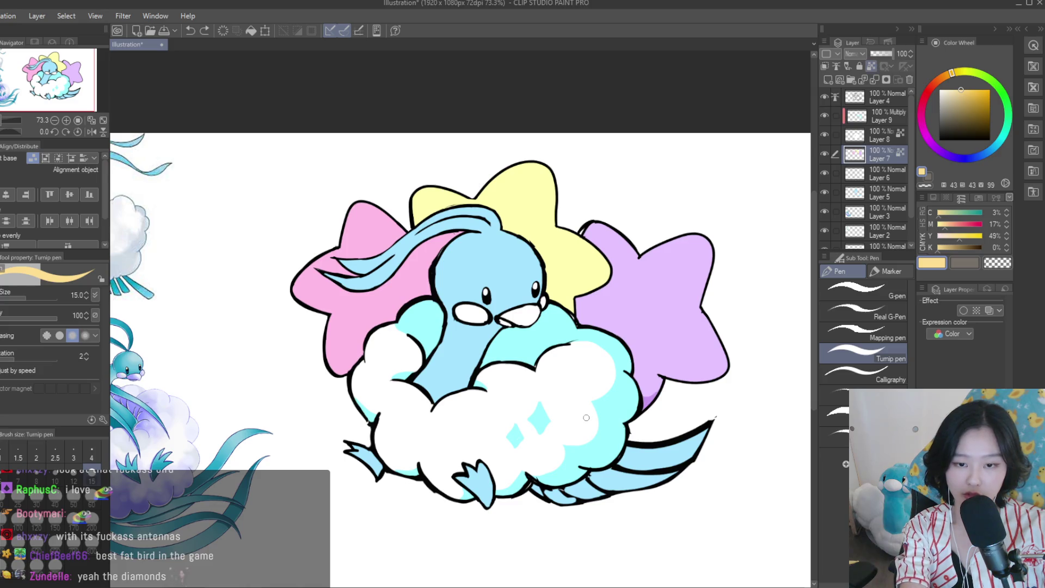
scroll(570, 345, down, 2)
scroll(545, 305, down, 1)
scroll(489, 230, up, 2)
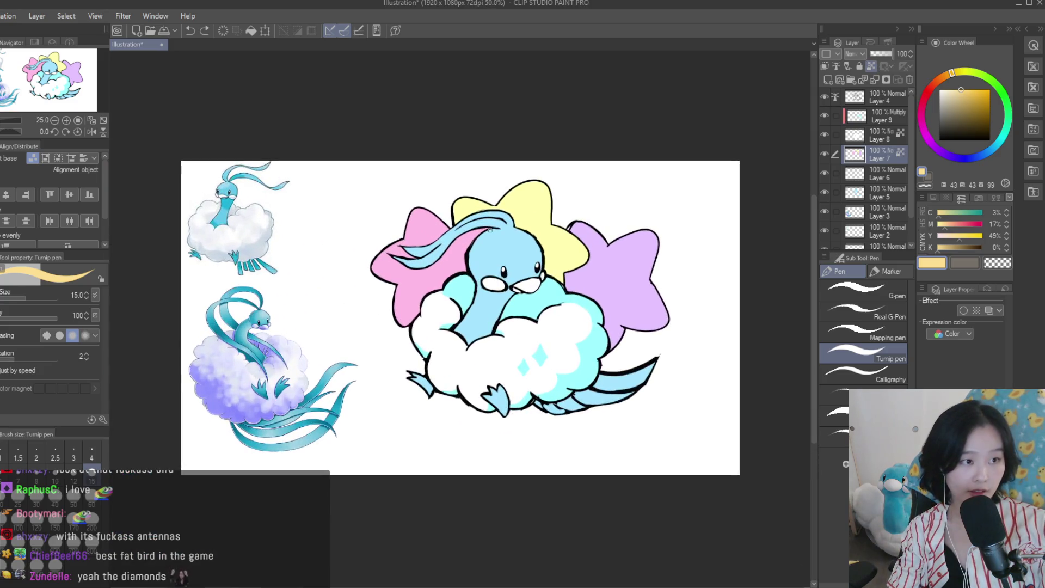
Toggle Layers 9, 8 and 7 to compare their shading, then make Layer 5 active
click(825, 117)
click(825, 117)
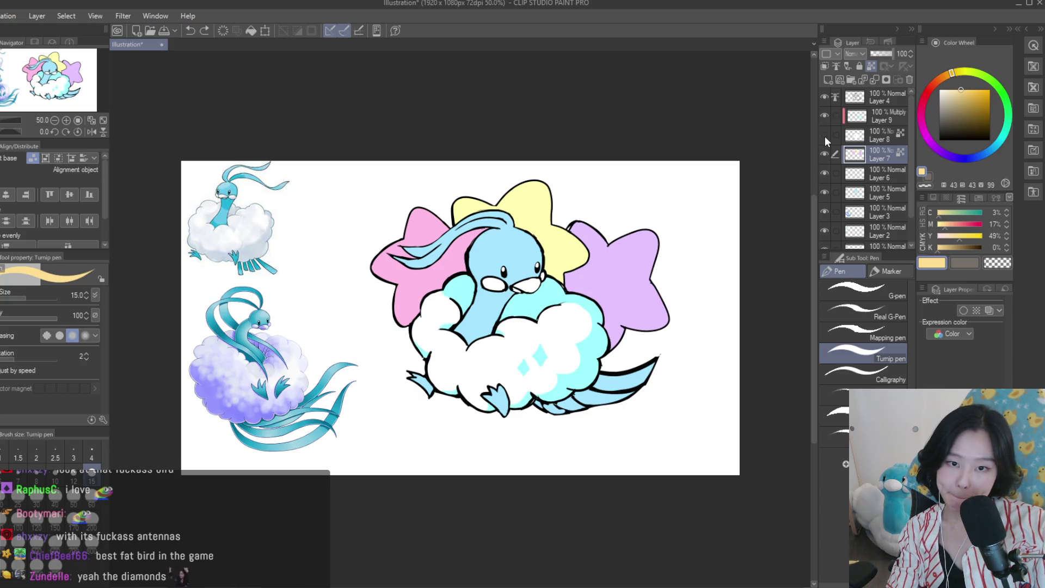
click(824, 135)
click(824, 135)
click(824, 154)
click(824, 155)
click(865, 192)
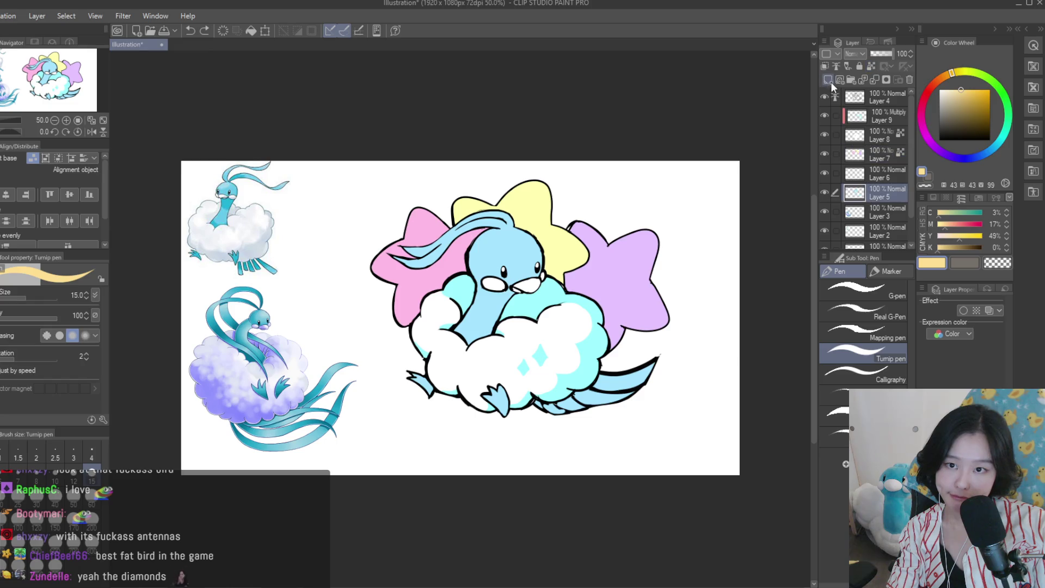
Pick a deeper blue, enlarge the brush, and shade the upper-left antenna
key(ctrl+plus)
drag(961, 87, 968, 88)
key(bracketright)
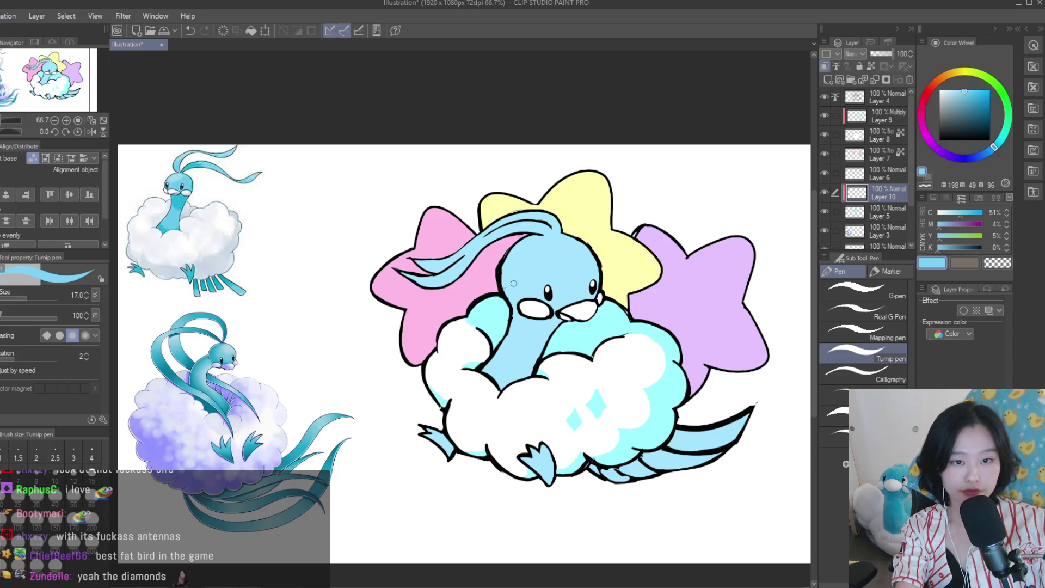
click(979, 97)
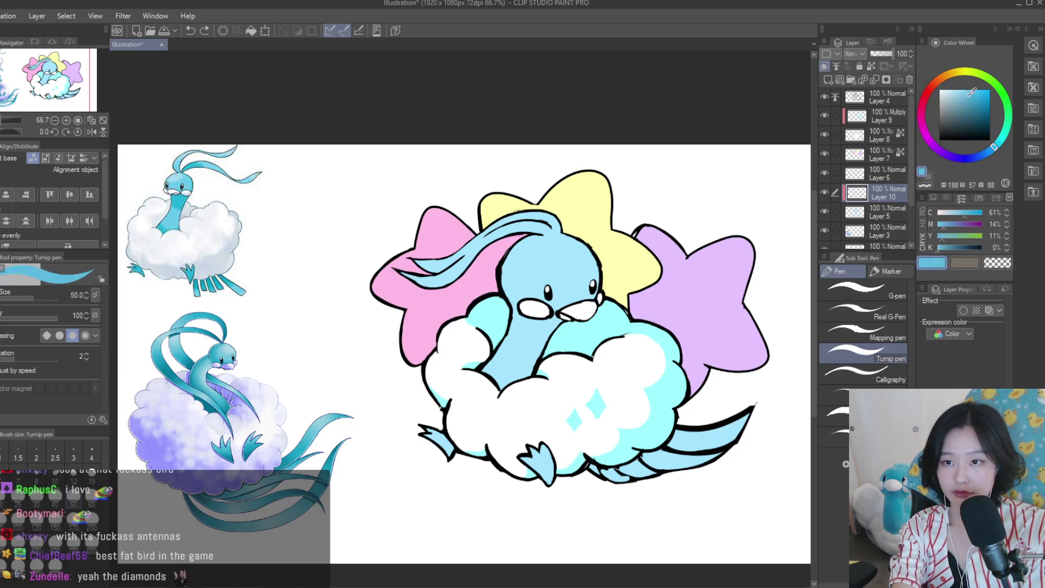
scroll(462, 275, up, 3)
drag(471, 226, 409, 256)
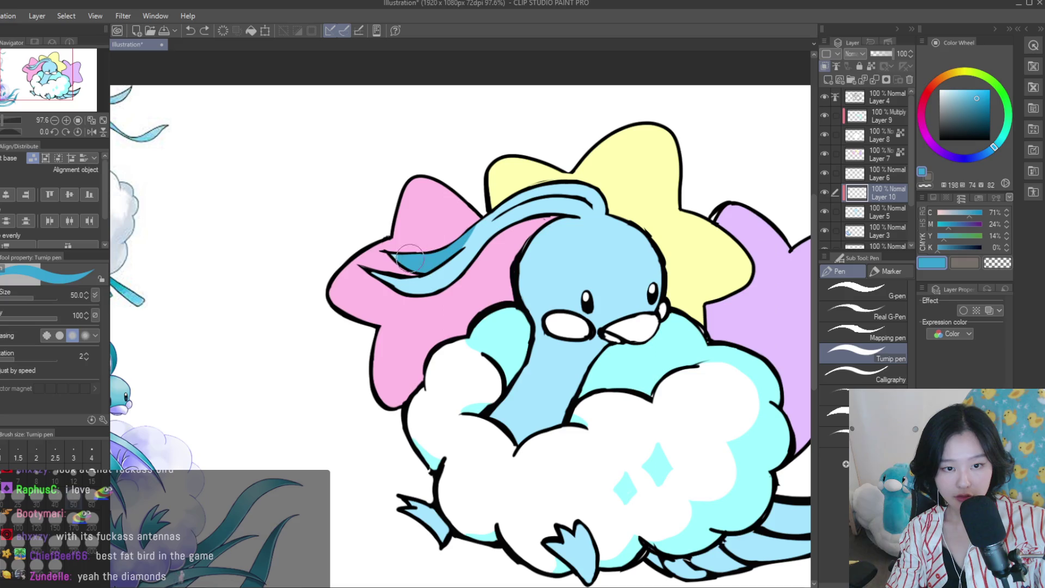
Shade the tail's underside and middle stripe in darker blue
scroll(484, 207, down, 5)
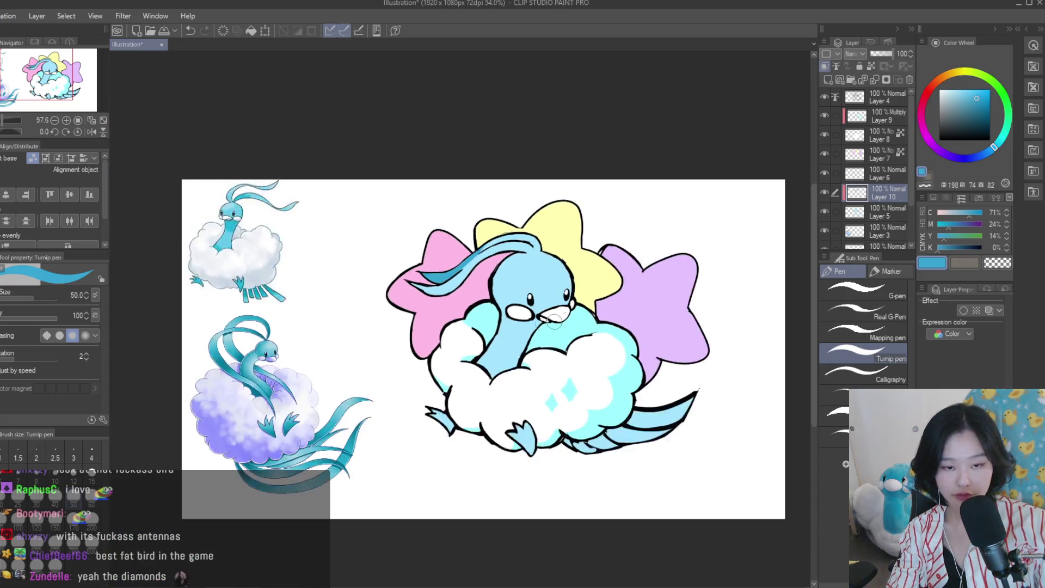
scroll(620, 375, up, 4)
scroll(581, 400, up, 2)
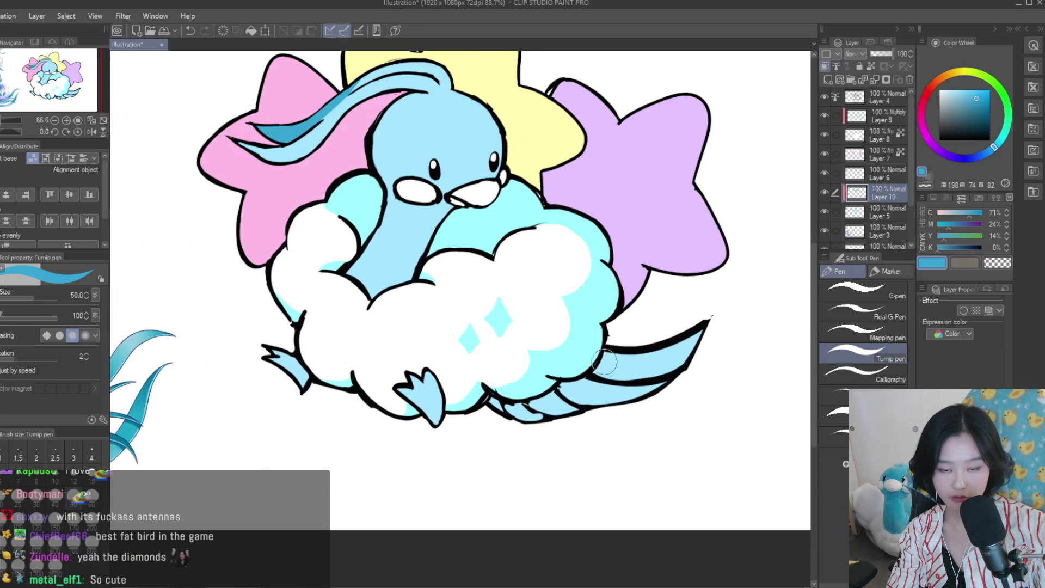
drag(596, 384, 505, 412)
drag(637, 356, 537, 409)
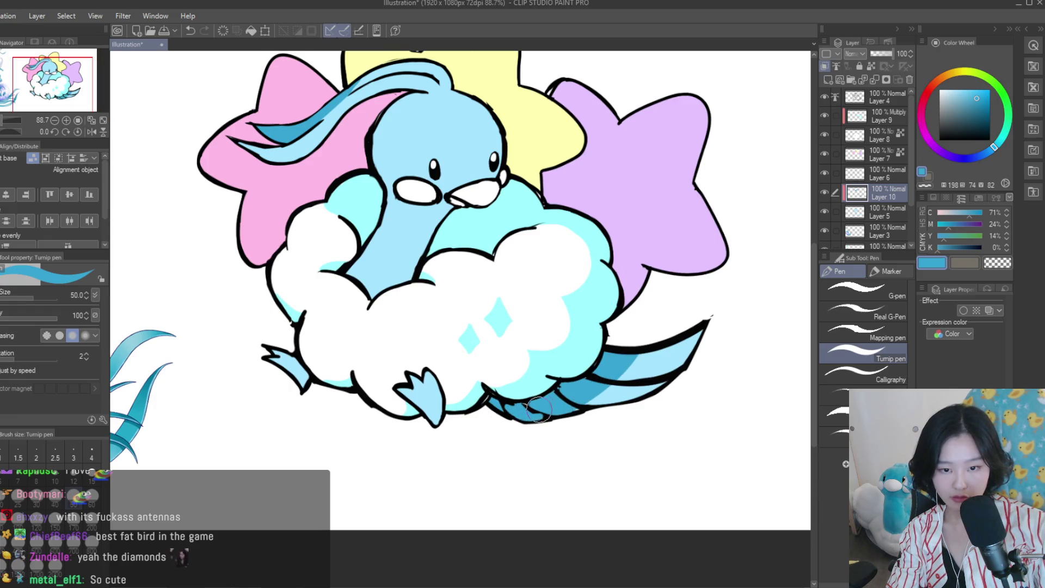
Erase part of the tail's dark-blue shading with transparent colour
key(c)
scroll(663, 389, up, 1)
drag(626, 340, 592, 404)
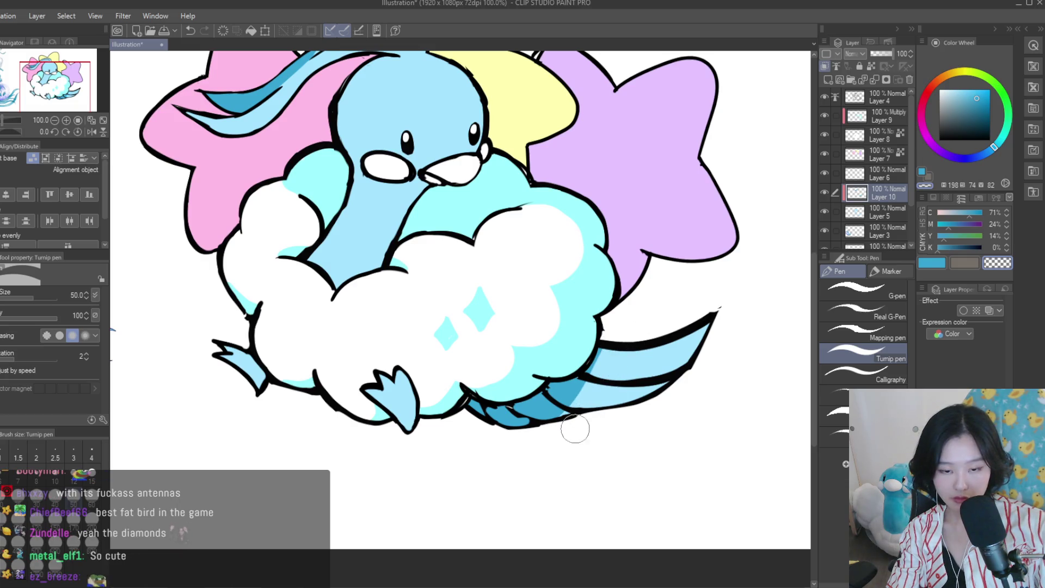
scroll(579, 433, down, 2)
scroll(578, 433, down, 3)
scroll(674, 434, up, 3)
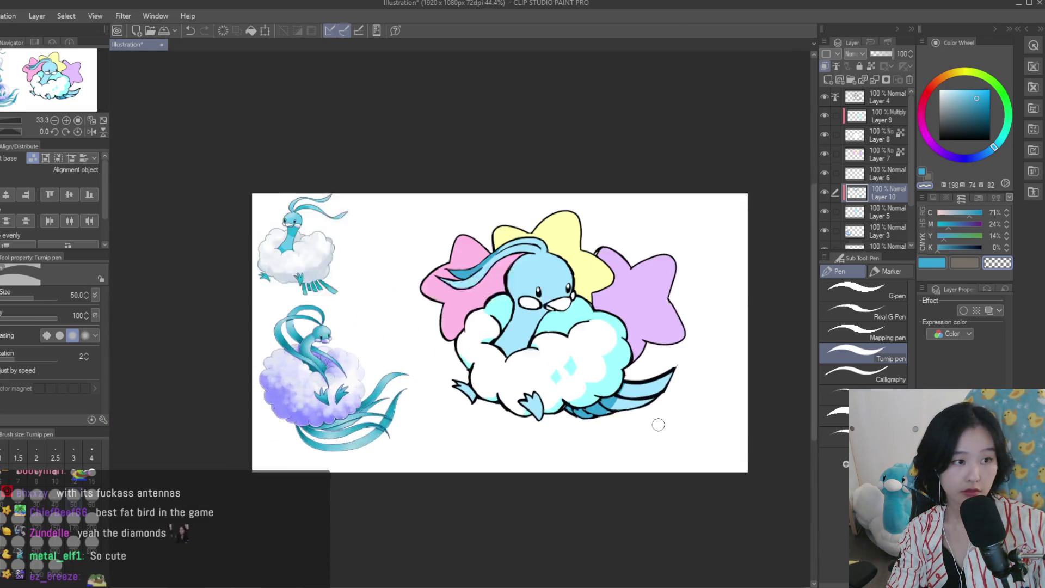
scroll(657, 423, up, 2)
scroll(606, 376, up, 3)
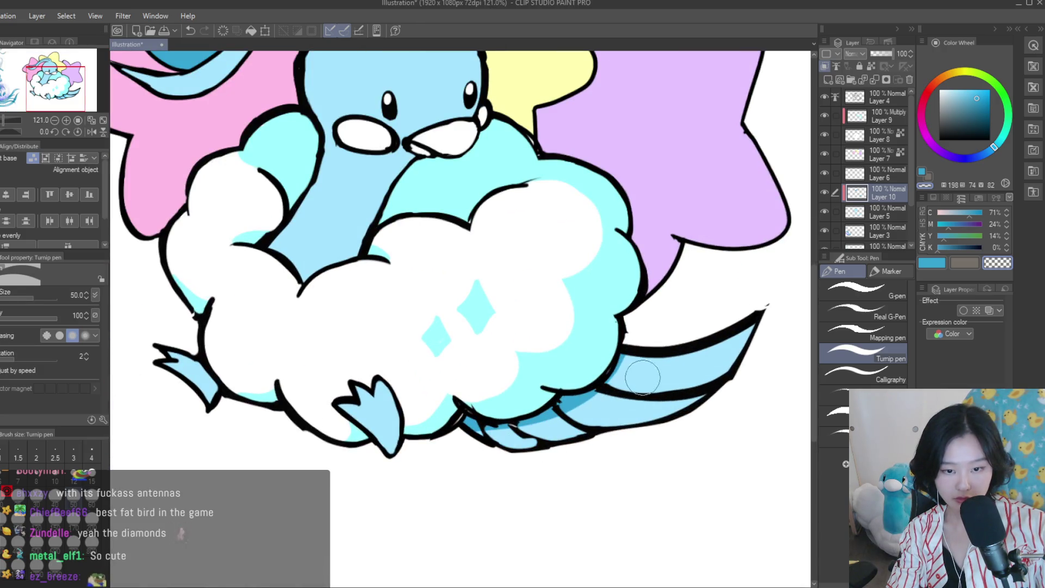
scroll(603, 417, down, 5)
scroll(626, 430, up, 2)
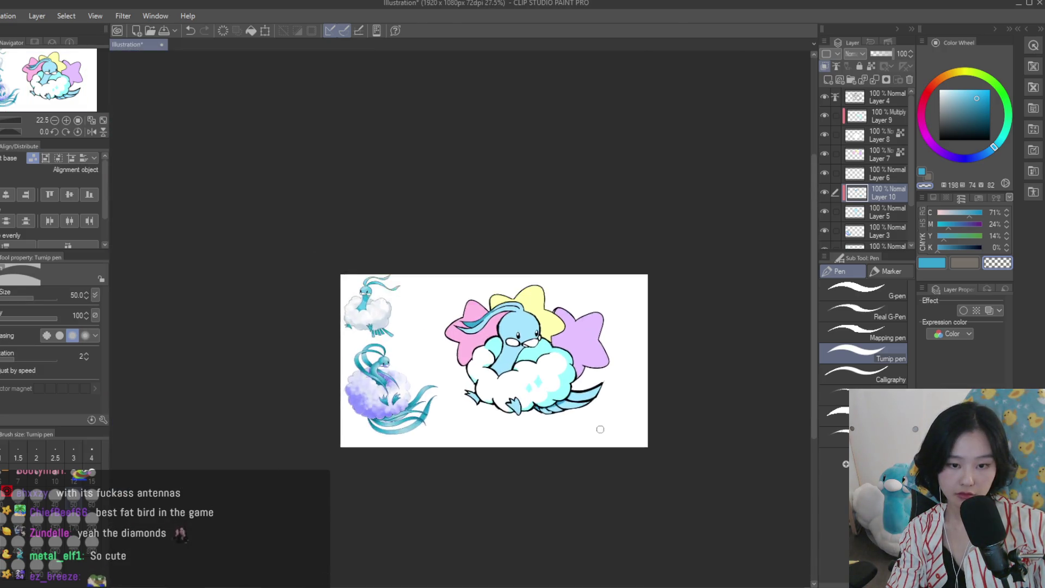
scroll(452, 224, up, 5)
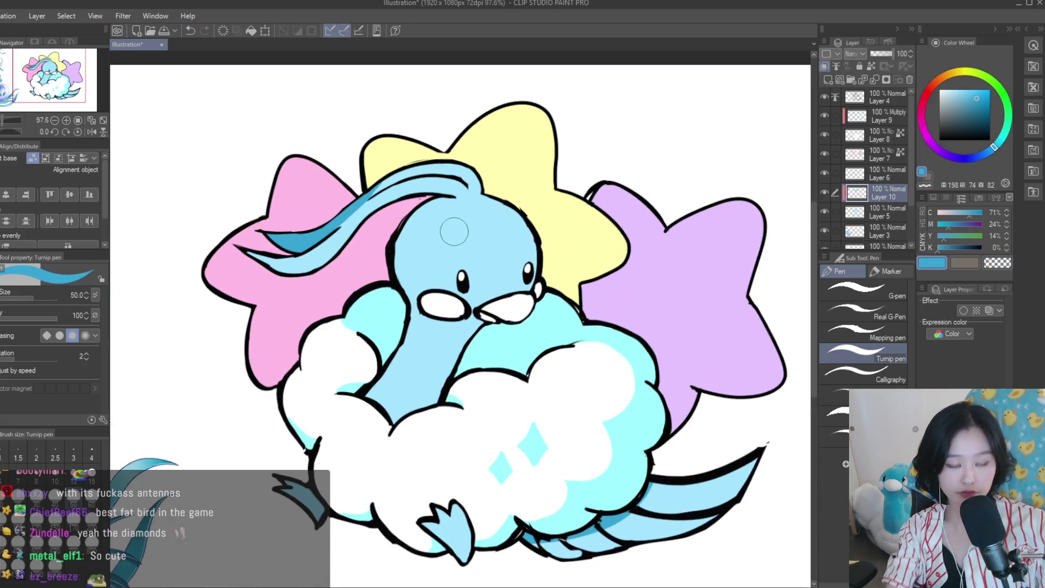
scroll(605, 254, down, 3)
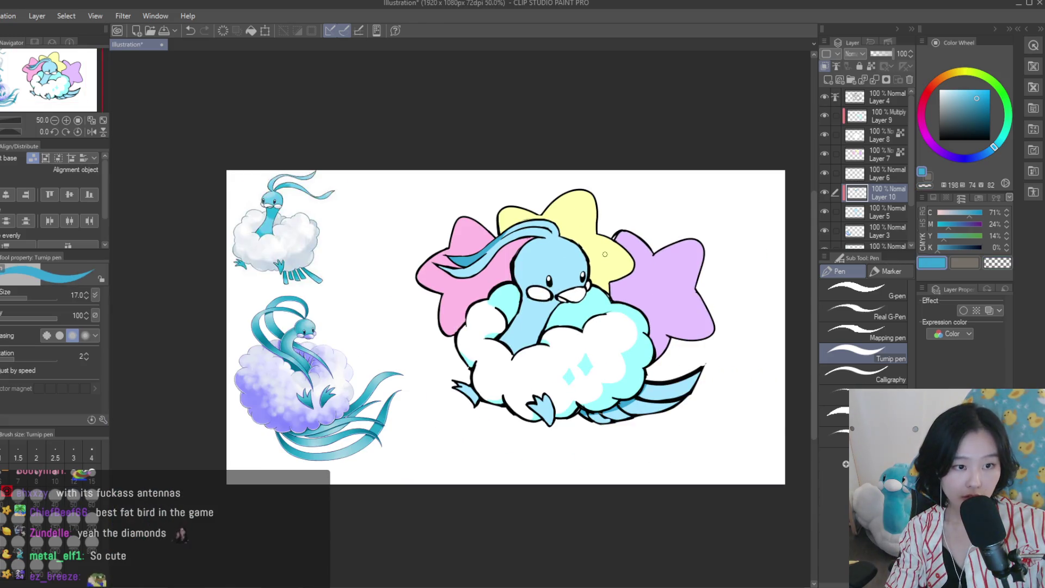
scroll(545, 245, up, 2)
scroll(490, 240, up, 2)
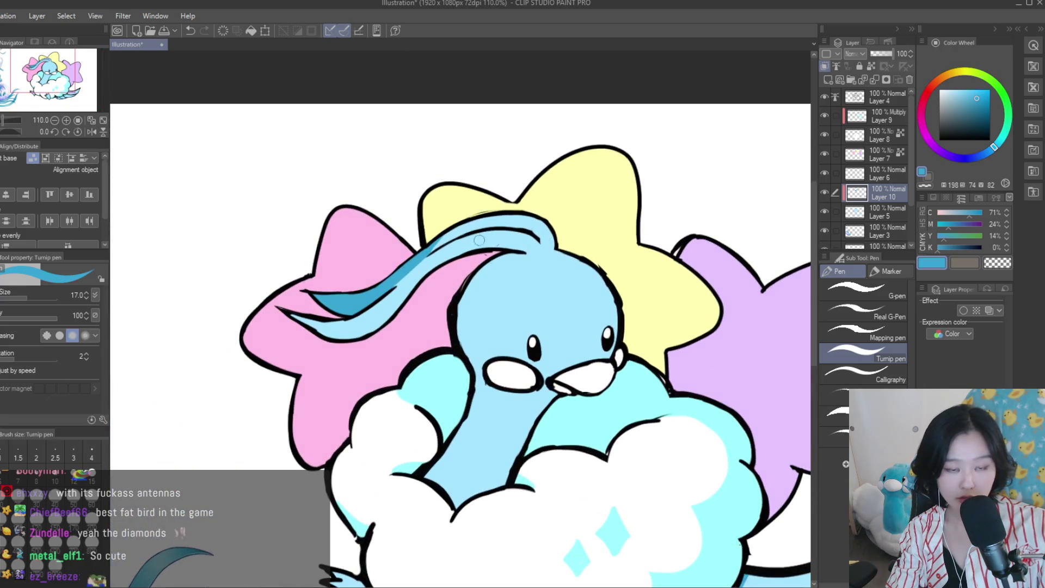
scroll(441, 233, up, 2)
key(c)
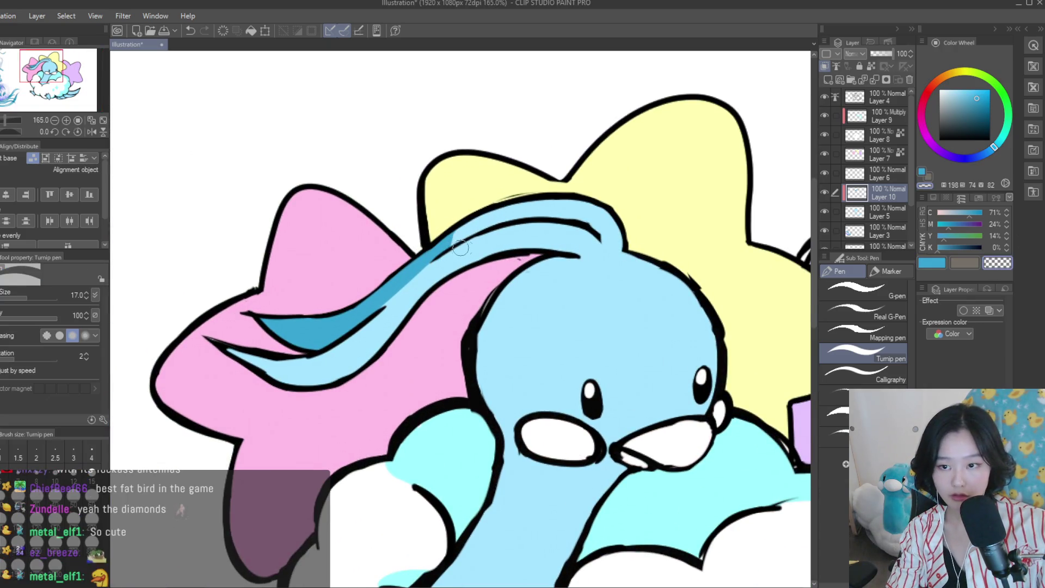
scroll(442, 249, down, 2)
scroll(442, 249, down, 2)
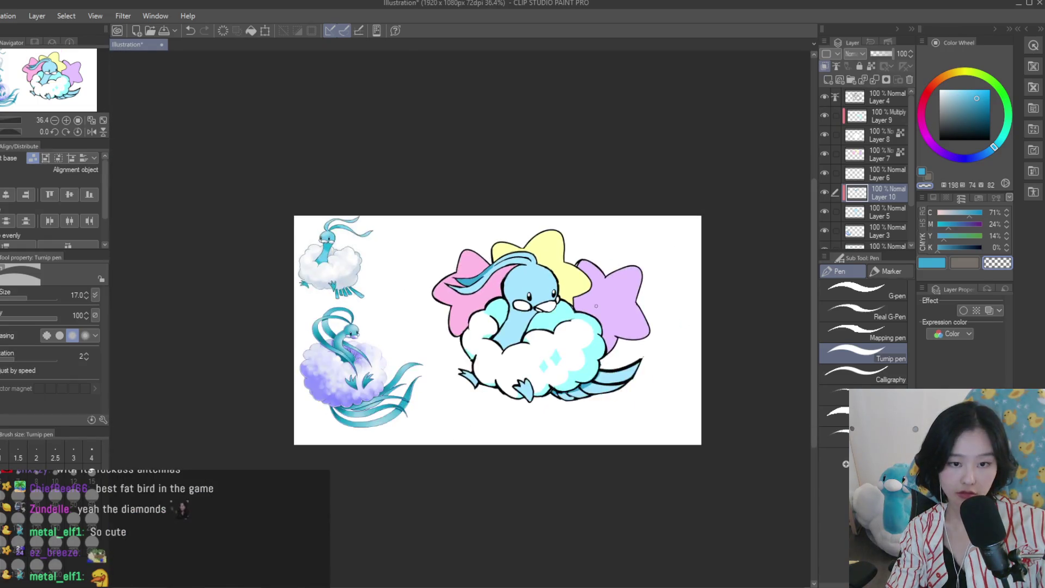
scroll(442, 250, down, 1)
Hide and delete Layer 10, then create a new empty layer above Layer 5
click(825, 192)
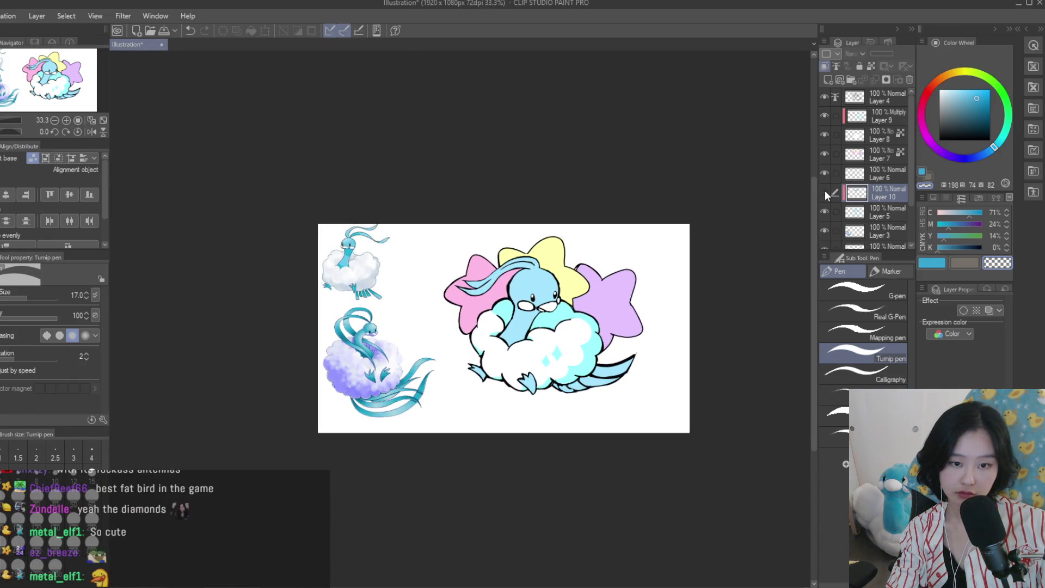
click(909, 79)
click(828, 80)
scroll(407, 371, up, 5)
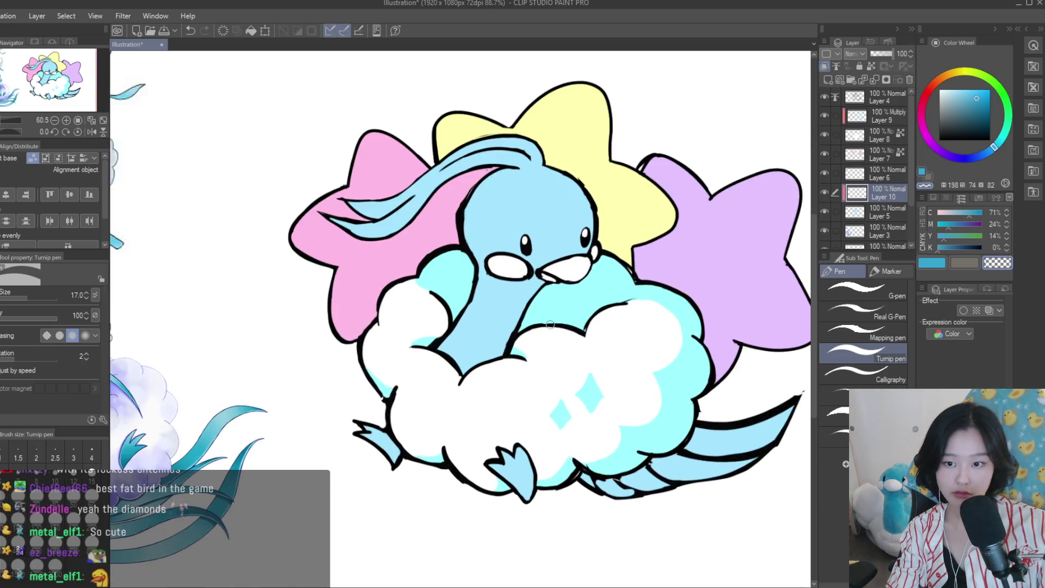
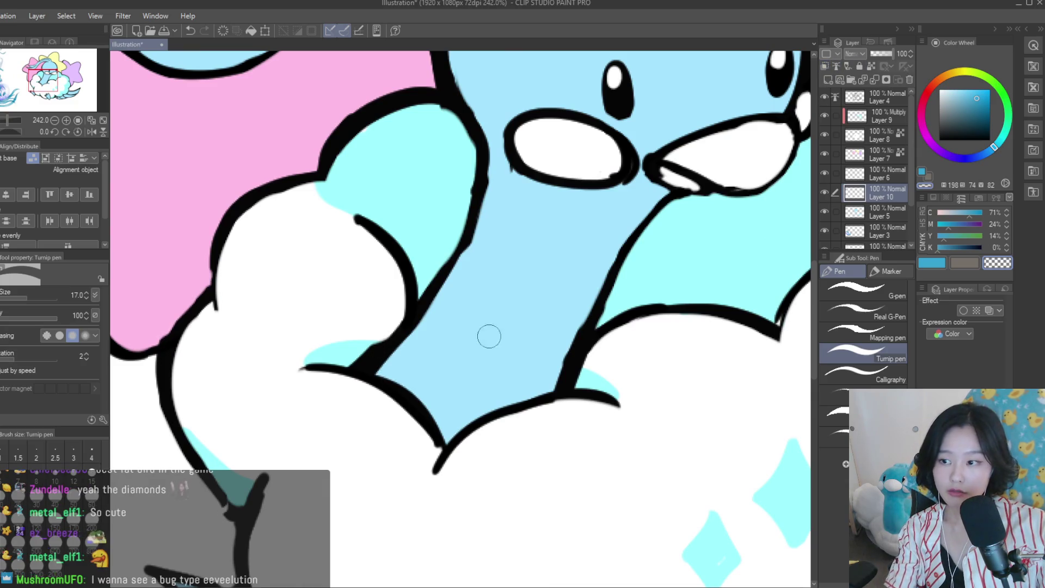
Pick the blue shading colour and darken the neck's inner and right edges
scroll(391, 394, up, 2)
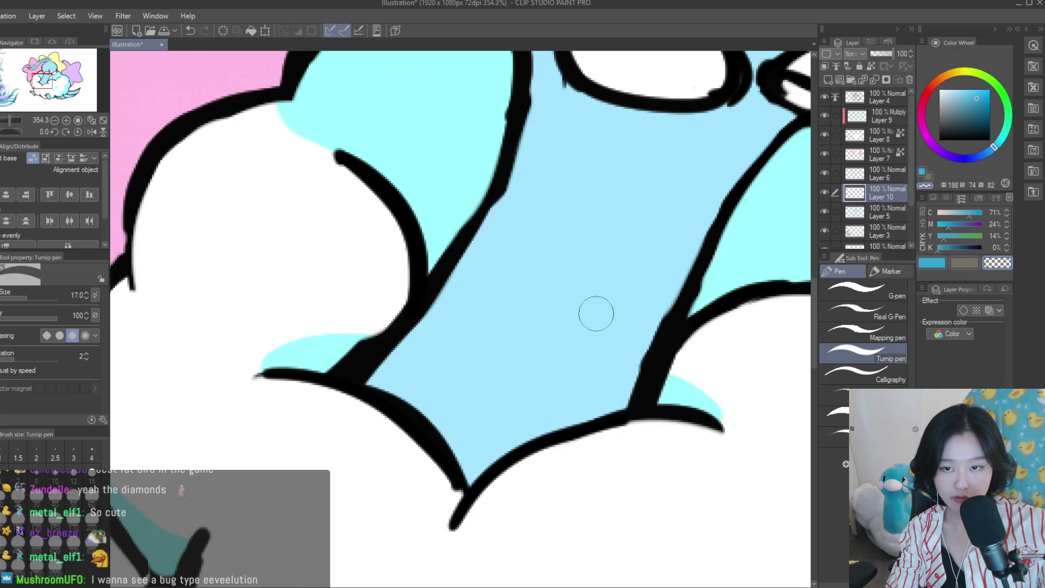
click(941, 264)
drag(386, 355, 458, 469)
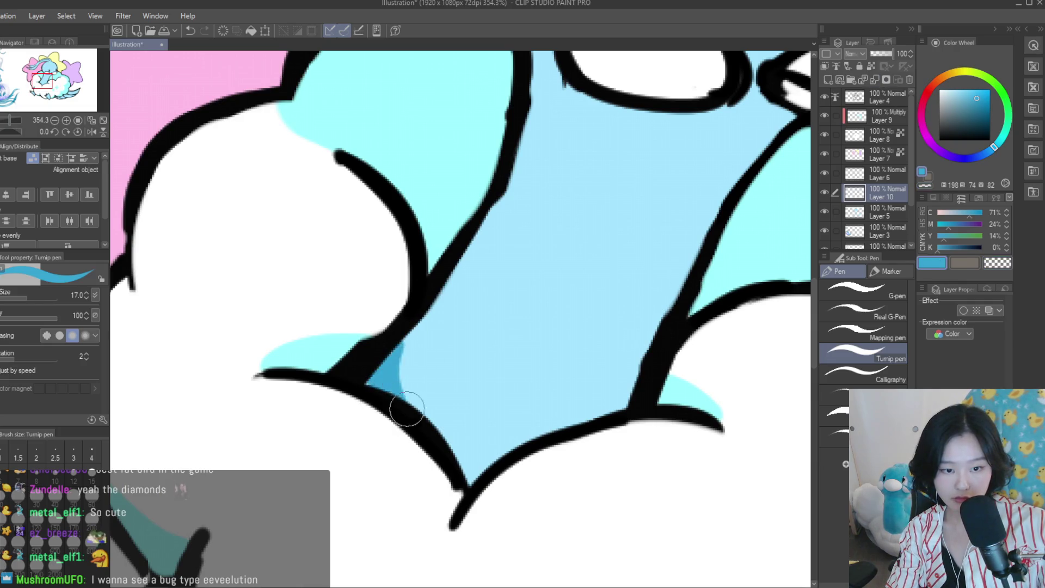
drag(647, 376, 587, 419)
Paint a darker blue shadow just under the beak
scroll(415, 345, down, 2)
scroll(574, 359, down, 2)
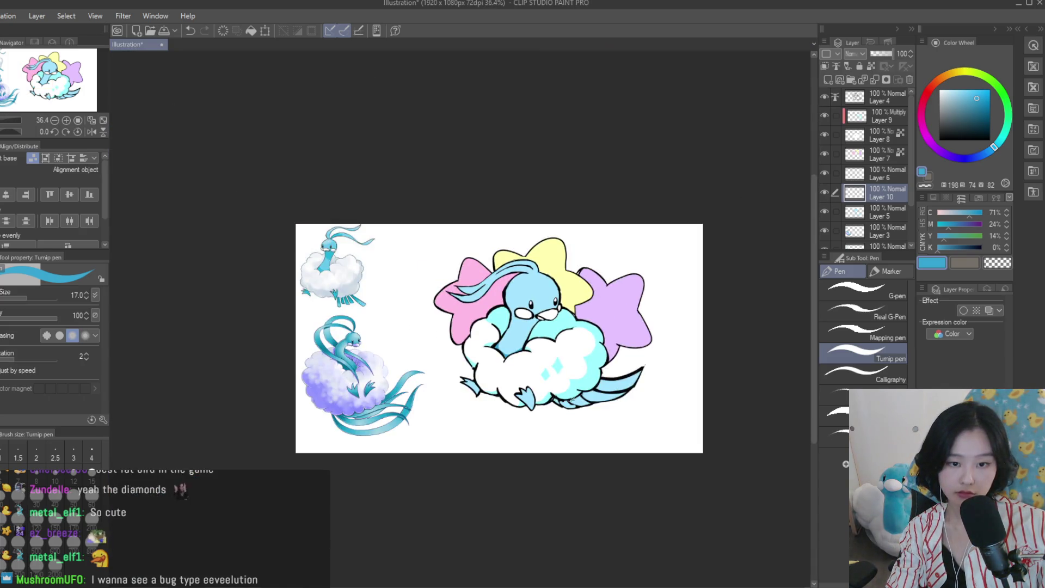
scroll(574, 358, up, 2)
scroll(566, 360, up, 2)
scroll(449, 336, up, 2)
scroll(448, 336, down, 2)
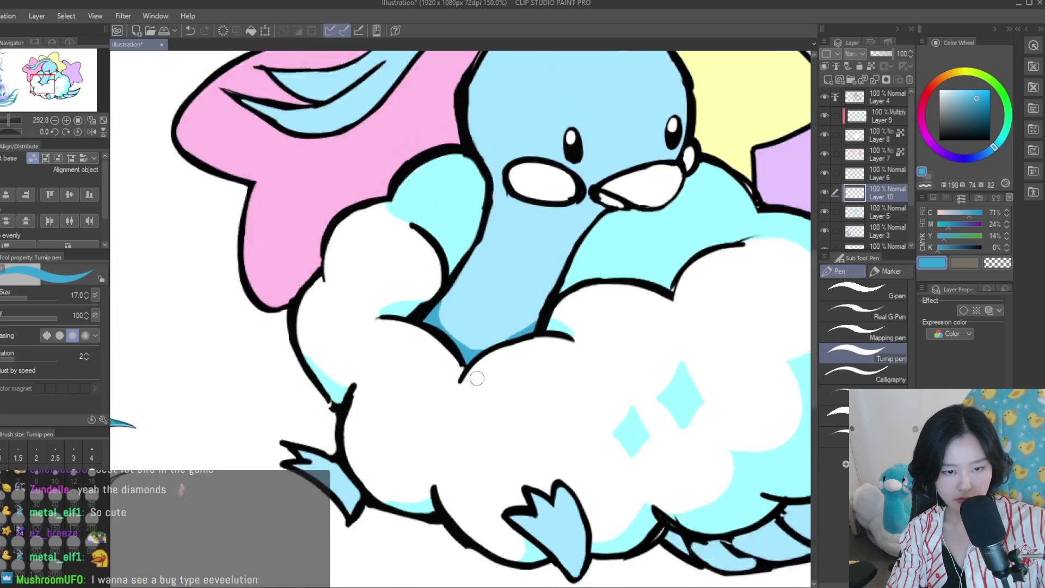
scroll(639, 381, down, 2)
scroll(628, 340, up, 2)
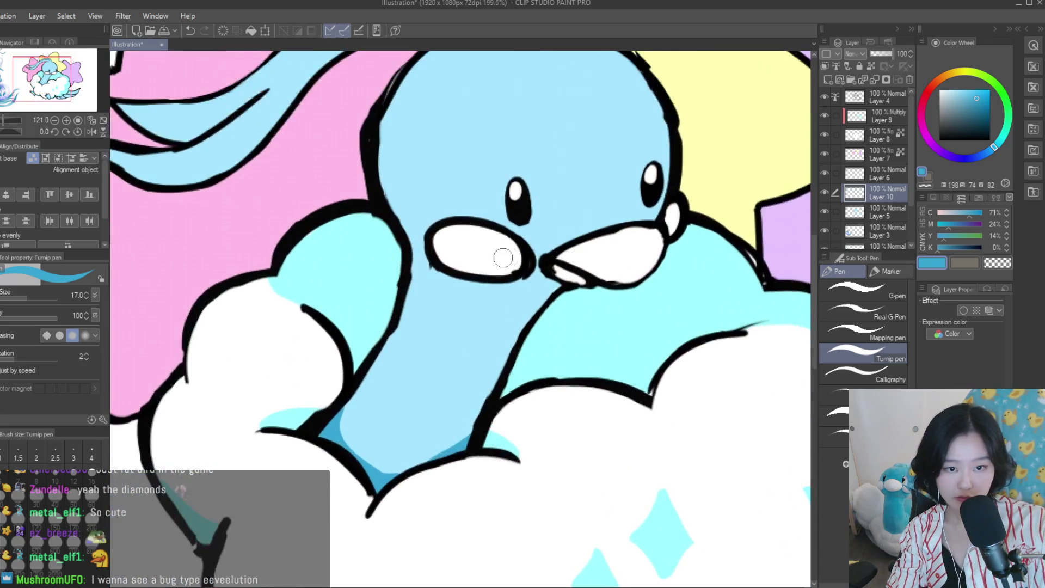
scroll(554, 284, up, 2)
drag(548, 281, 553, 299)
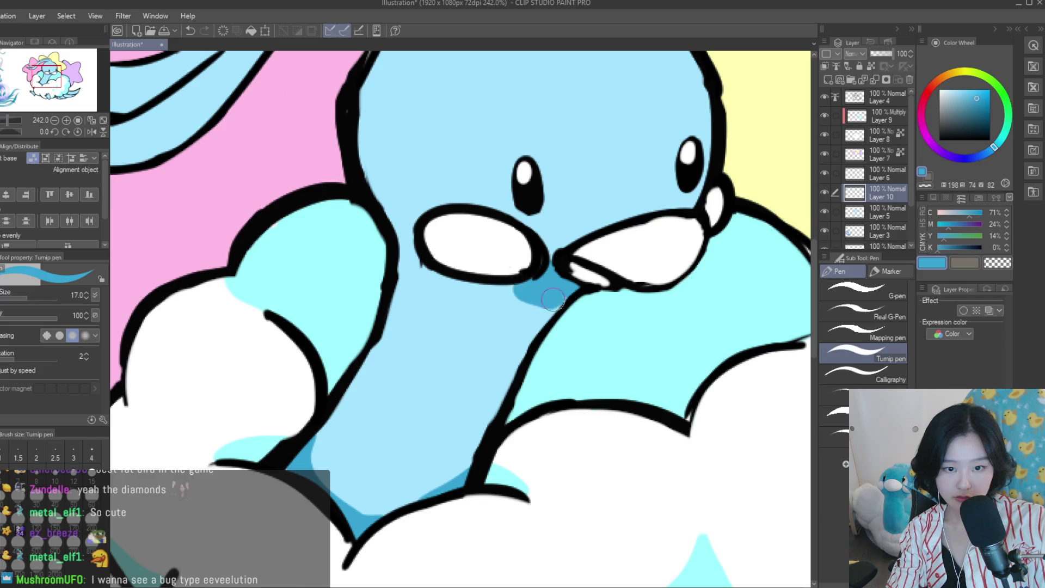
Mirror the canvas with H to check the shading, restore it, and pick a lighter blue
scroll(533, 300, down, 4)
scroll(588, 381, down, 2)
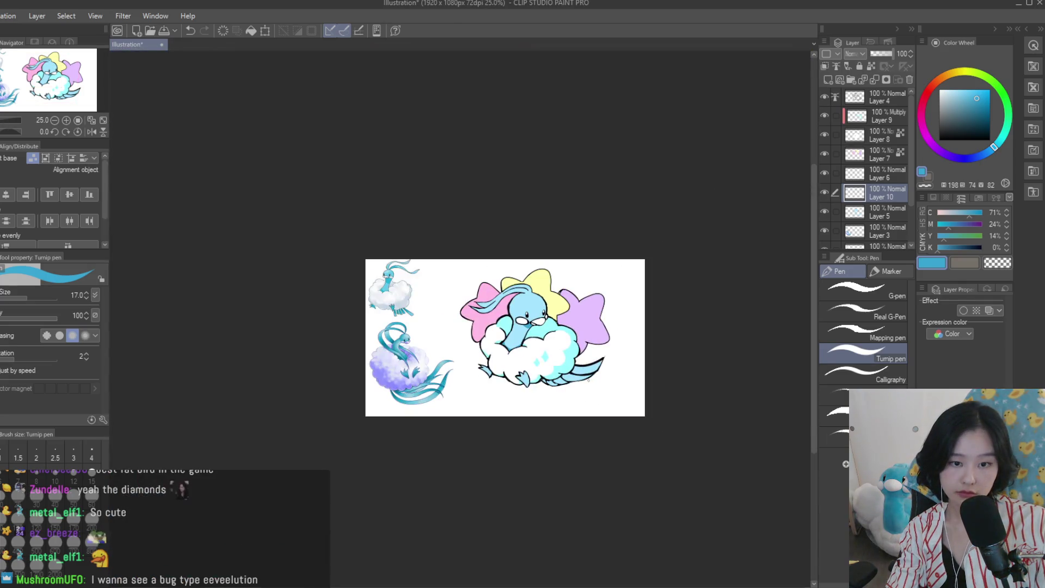
scroll(588, 380, up, 1)
scroll(588, 380, up, 1)
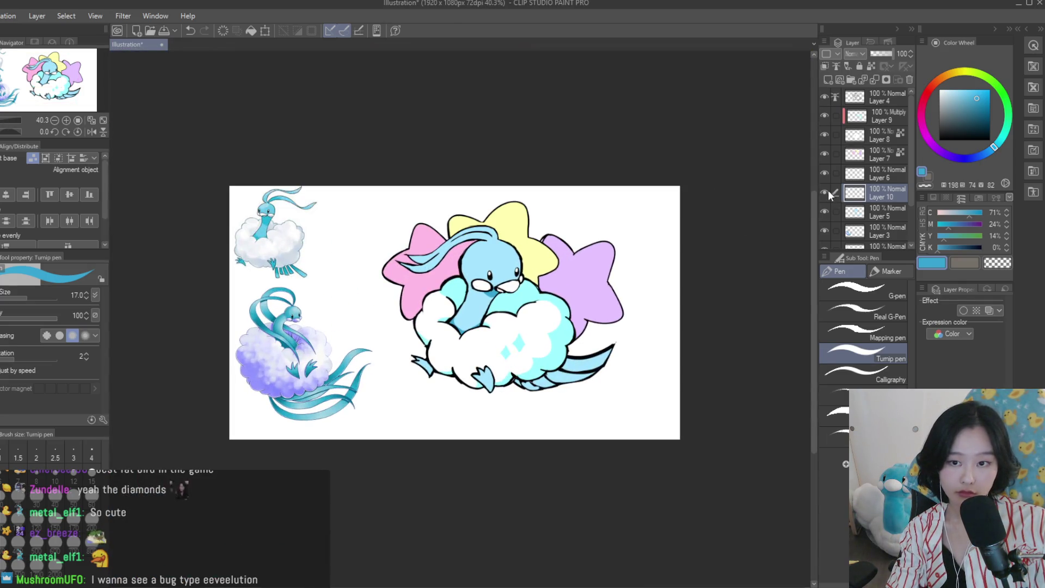
scroll(444, 363, up, 2)
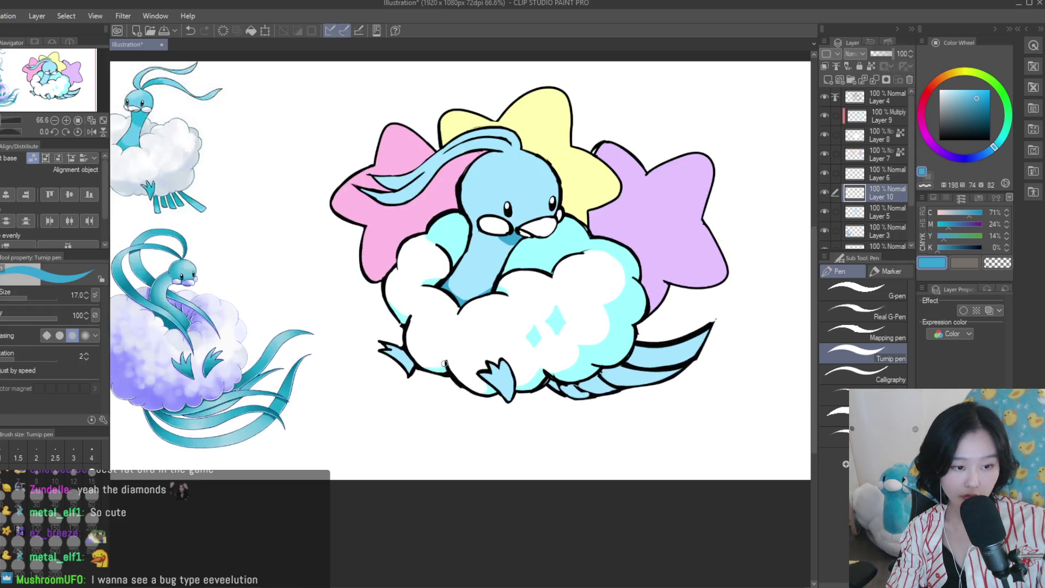
scroll(459, 362, down, 1)
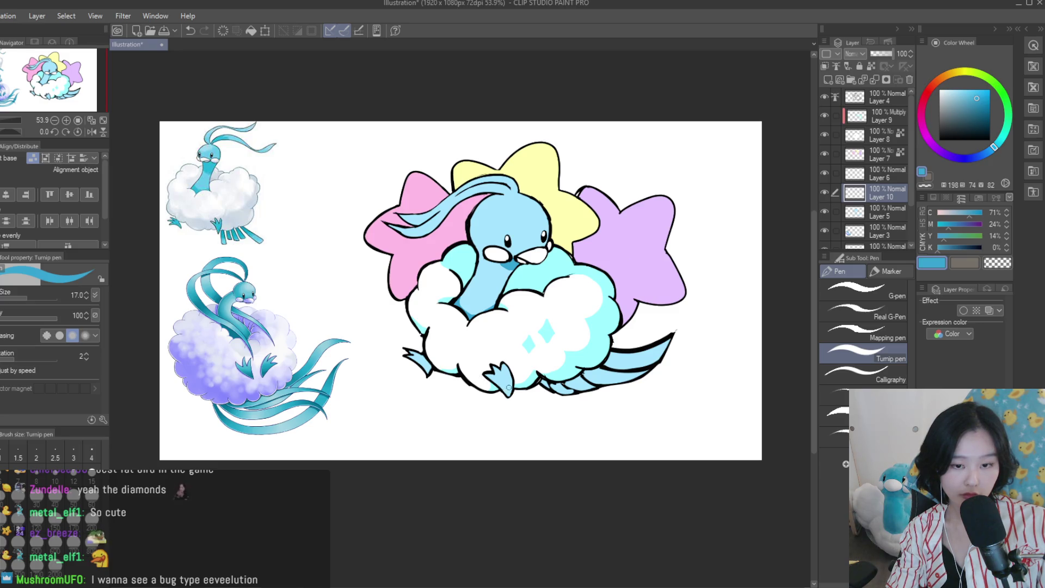
scroll(509, 388, up, 2)
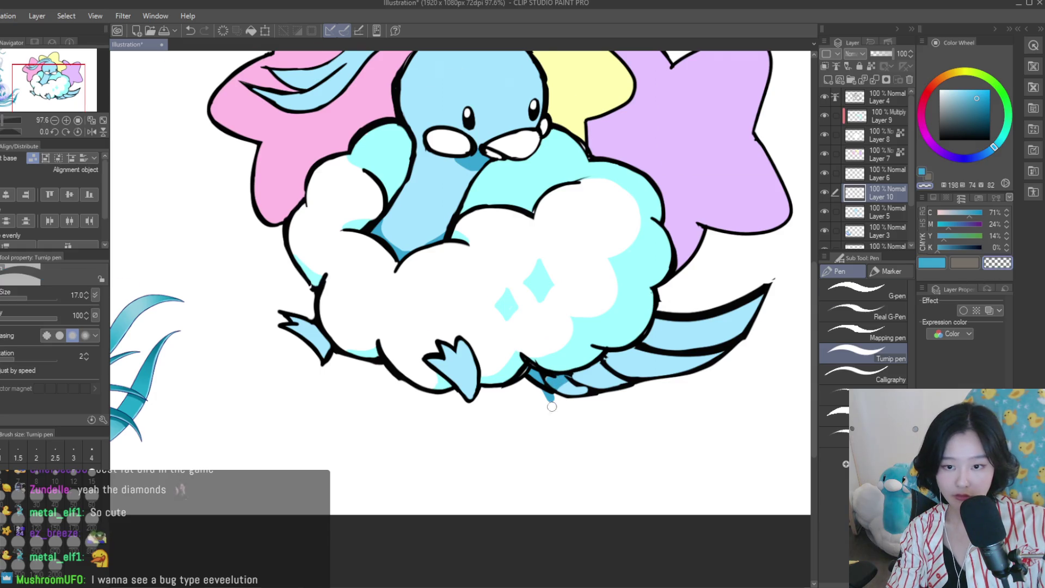
scroll(566, 388, up, 3)
scroll(566, 387, down, 4)
scroll(568, 382, up, 3)
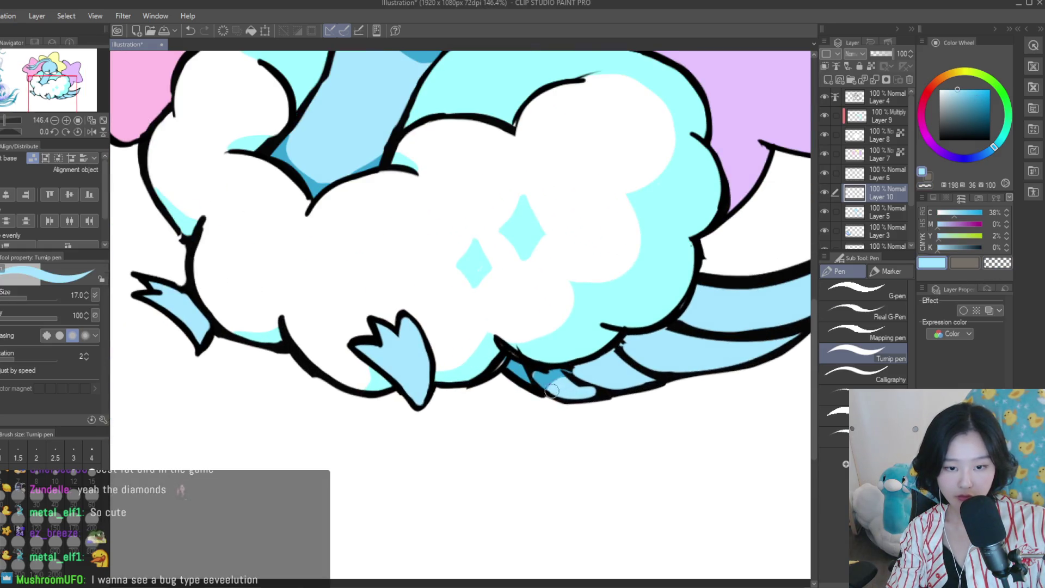
scroll(551, 391, down, 5)
key(h)
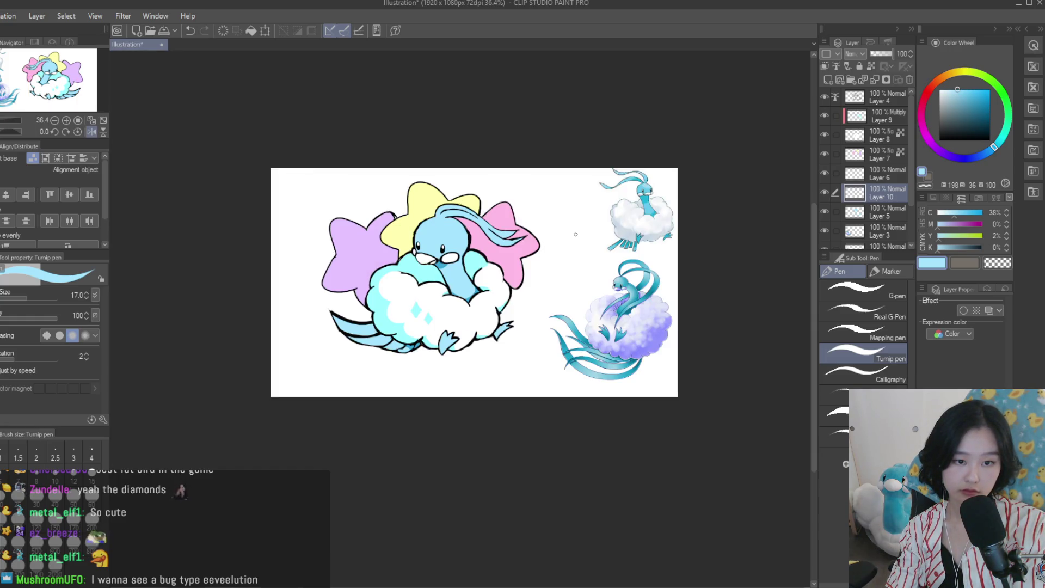
key(h)
scroll(449, 190, up, 1)
scroll(449, 191, up, 3)
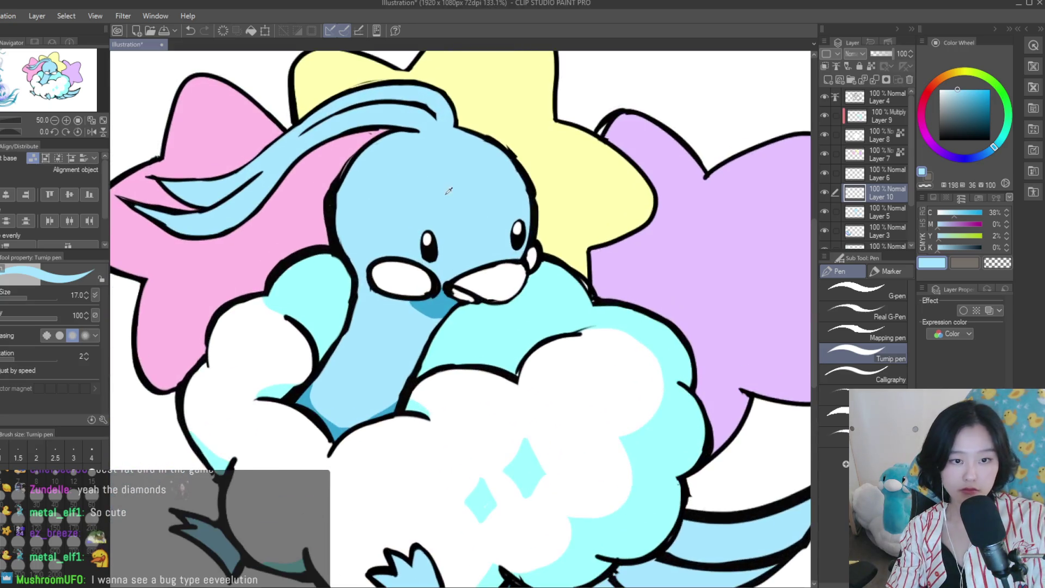
click(948, 89)
Paint an oval light-blue shine on the top of the head, keeping the lighter blue
drag(490, 155, 455, 188)
scroll(526, 214, down, 1)
scroll(592, 306, down, 3)
scroll(631, 305, up, 2)
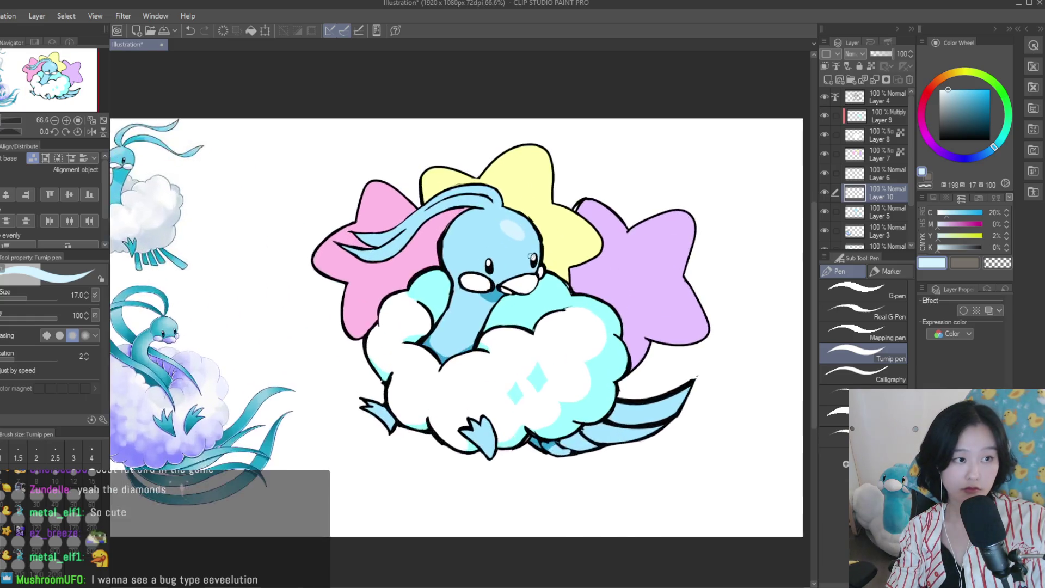
scroll(526, 229, up, 3)
scroll(484, 224, down, 3)
scroll(484, 224, down, 2)
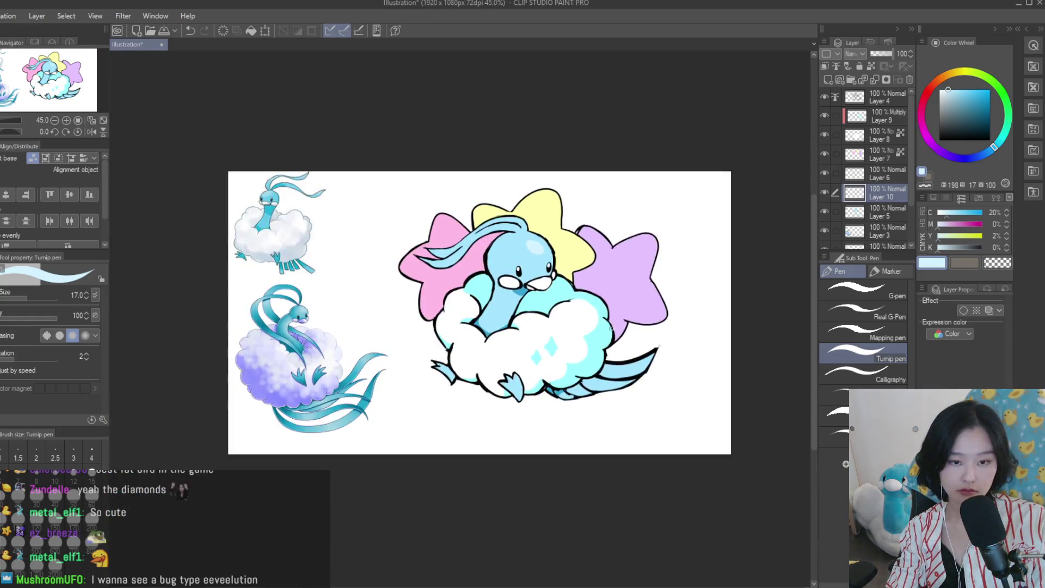
scroll(533, 241, up, 2)
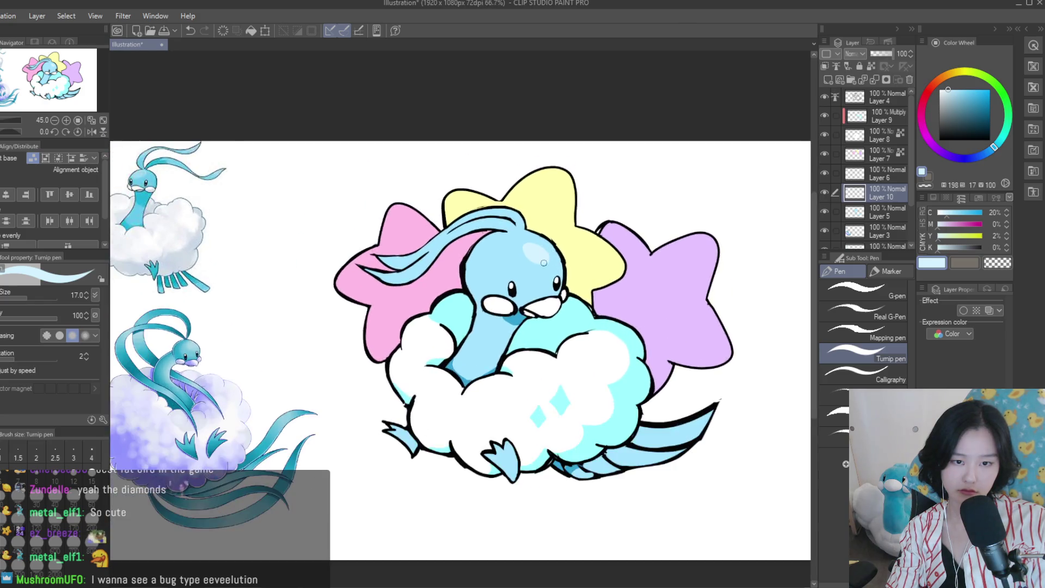
click(958, 89)
click(948, 90)
scroll(561, 288, up, 3)
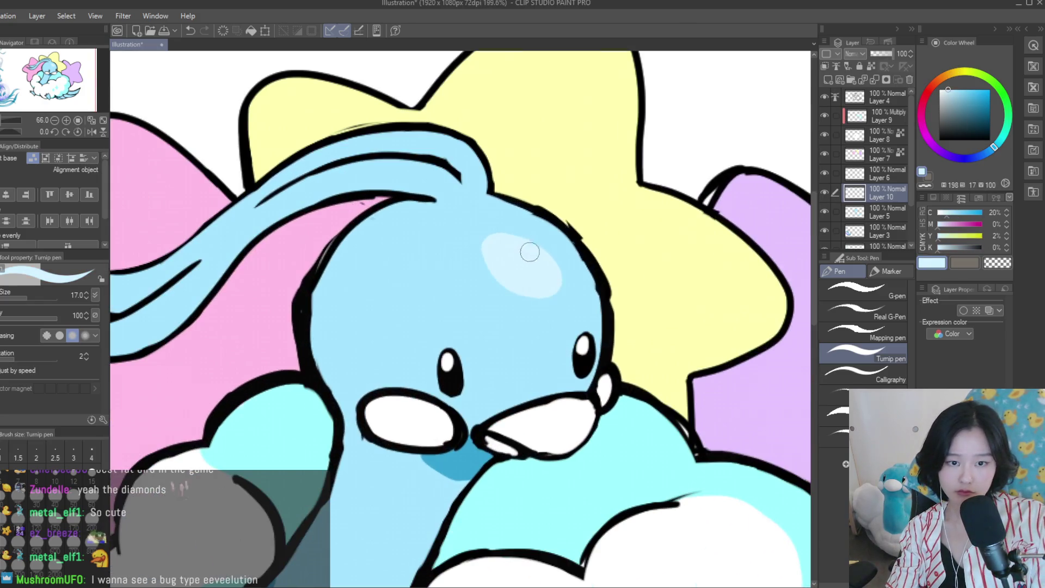
scroll(560, 288, down, 4)
scroll(560, 289, up, 1)
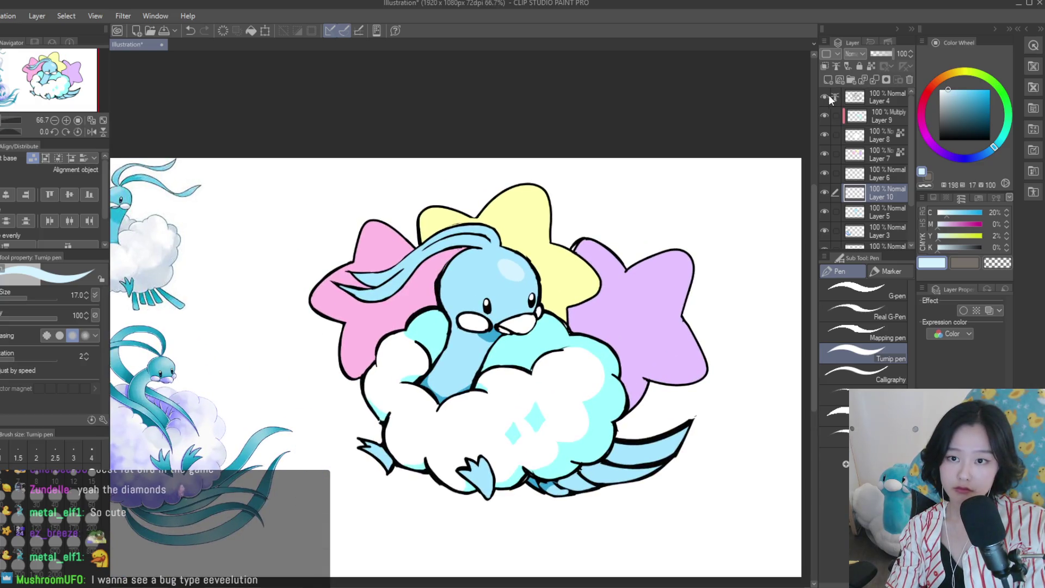
Select the line art layer, pick the dark line colour, and enlarge the brush
click(871, 95)
click(978, 122)
scroll(527, 229, down, 1)
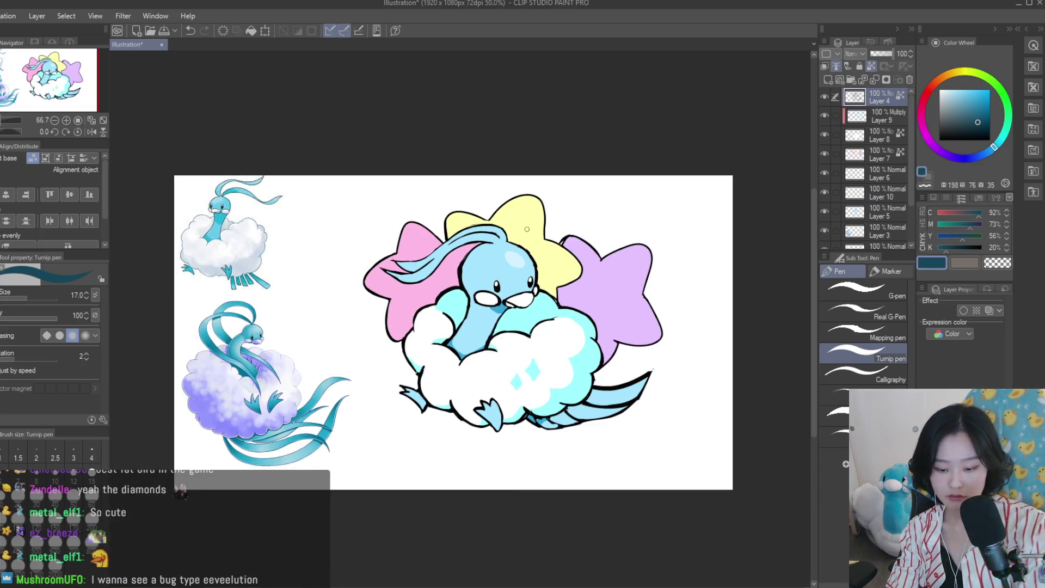
ctrl+alt+drag(534, 366, 642, 366)
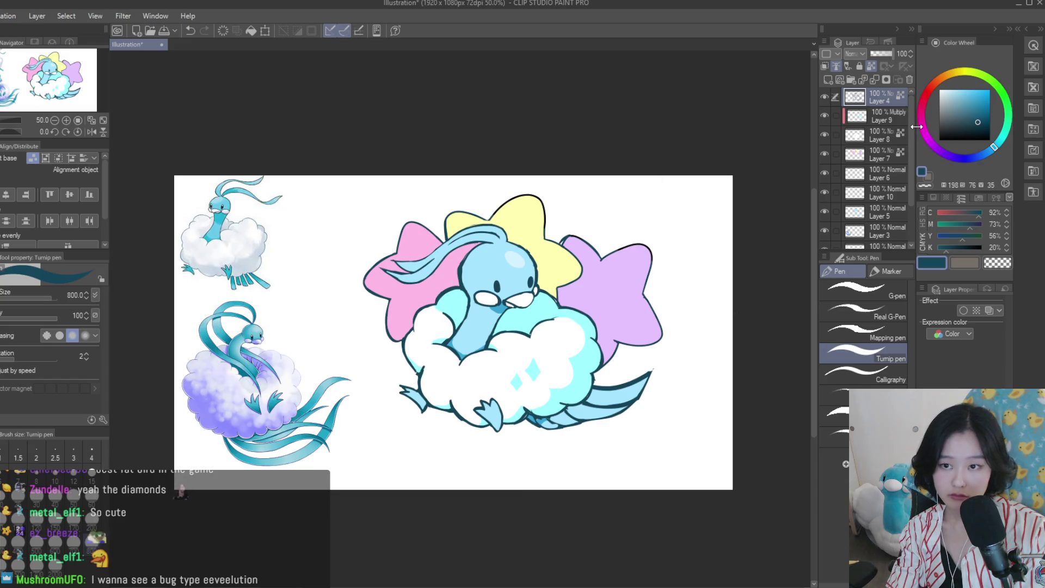
Recolour the black line art dark navy with one large stroke, then shrink the brush
click(990, 121)
click(976, 156)
drag(463, 218, 503, 499)
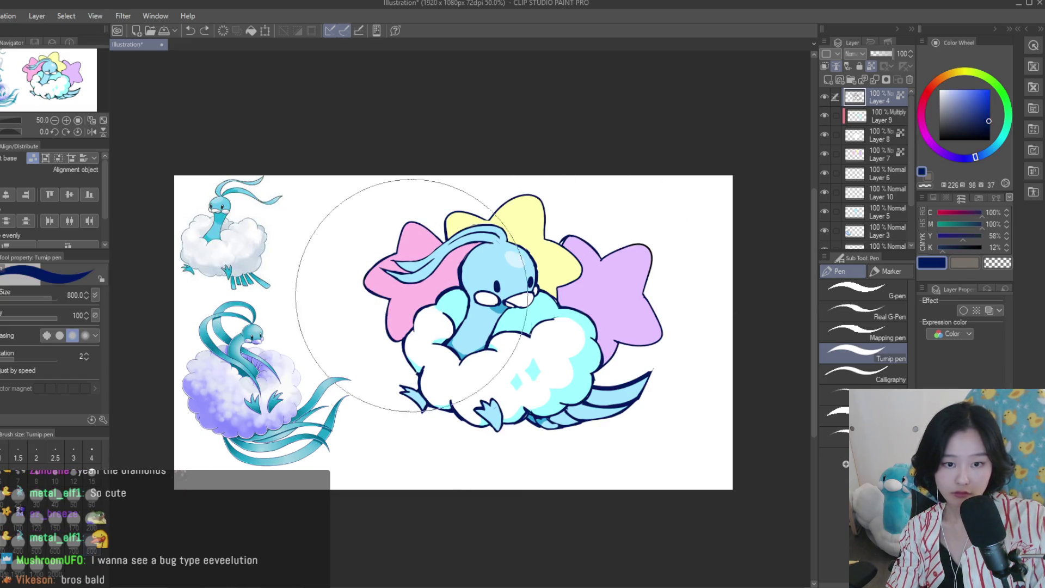
ctrl+alt+drag(466, 455, 381, 455)
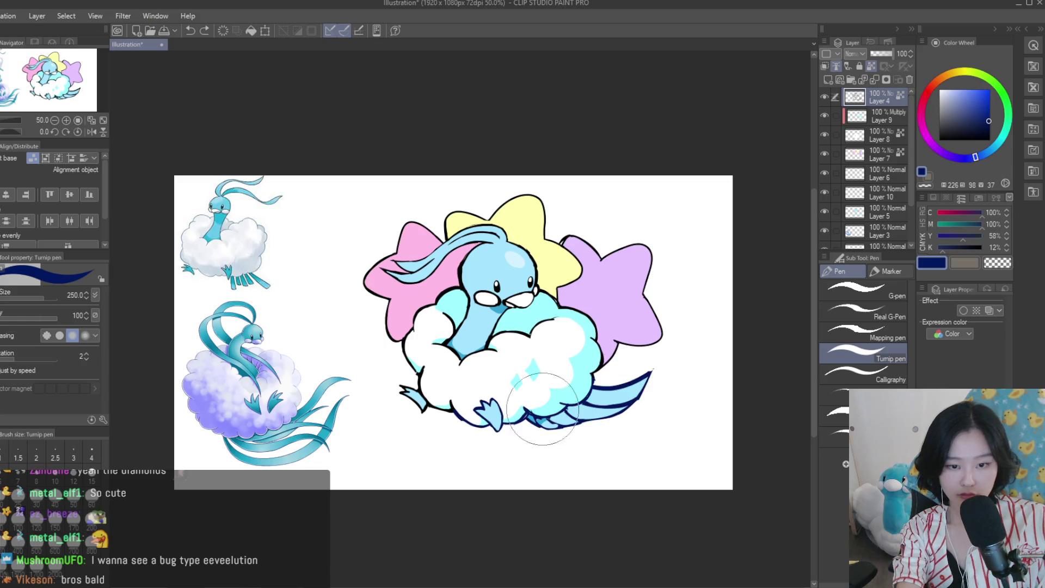
Fine-tune the navy line colour's shade and hue
scroll(423, 377, up, 2)
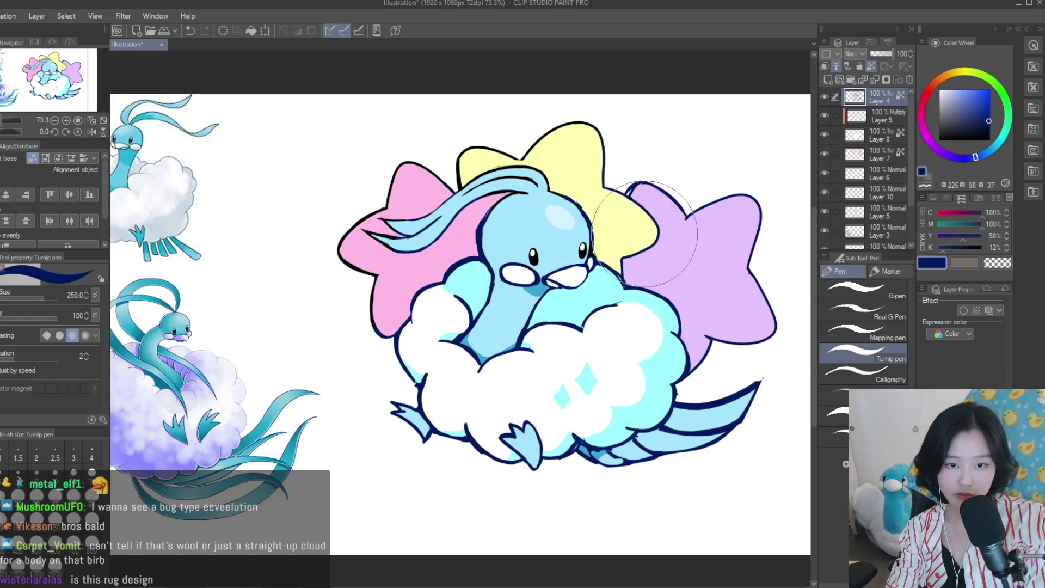
scroll(385, 185, down, 3)
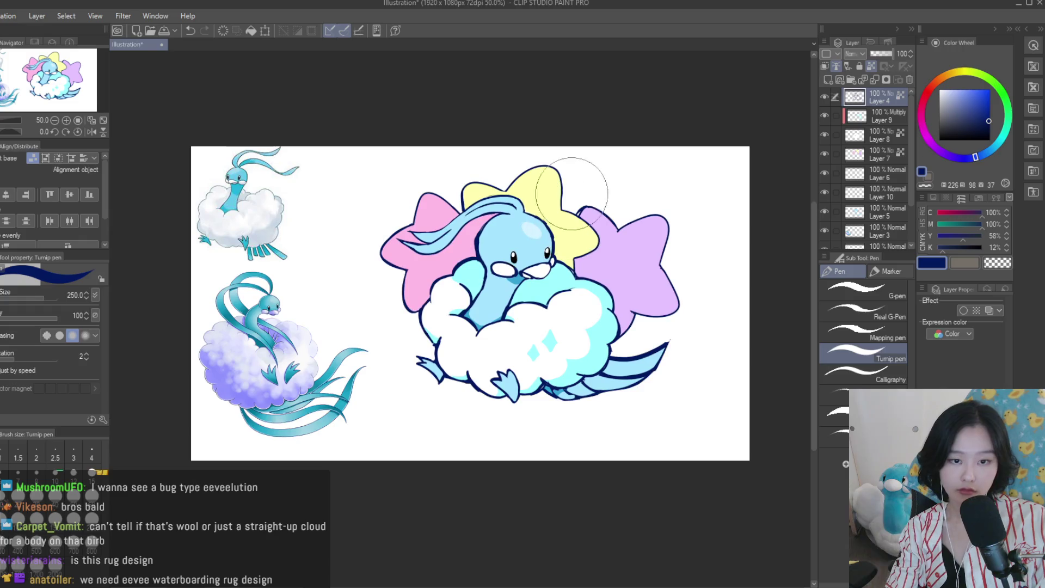
scroll(482, 179, up, 2)
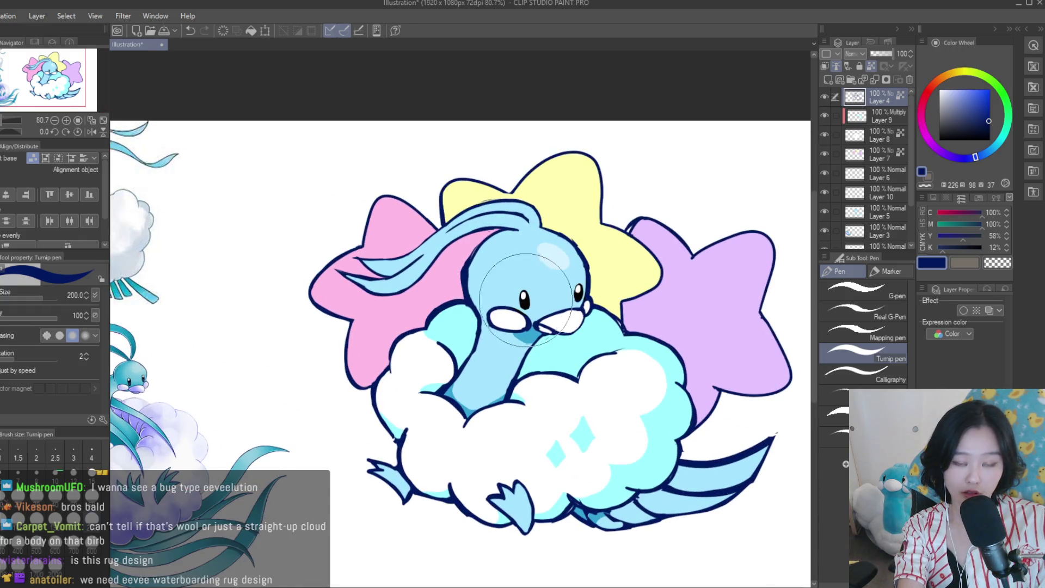
scroll(570, 303, up, 1)
scroll(571, 302, up, 2)
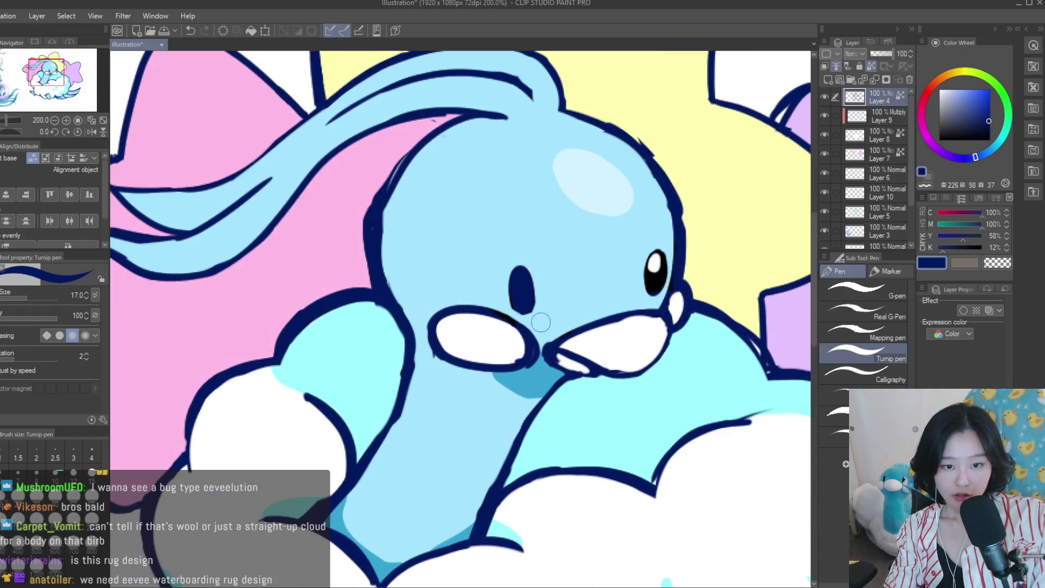
click(984, 116)
click(967, 159)
scroll(402, 290, down, 2)
scroll(401, 290, down, 1)
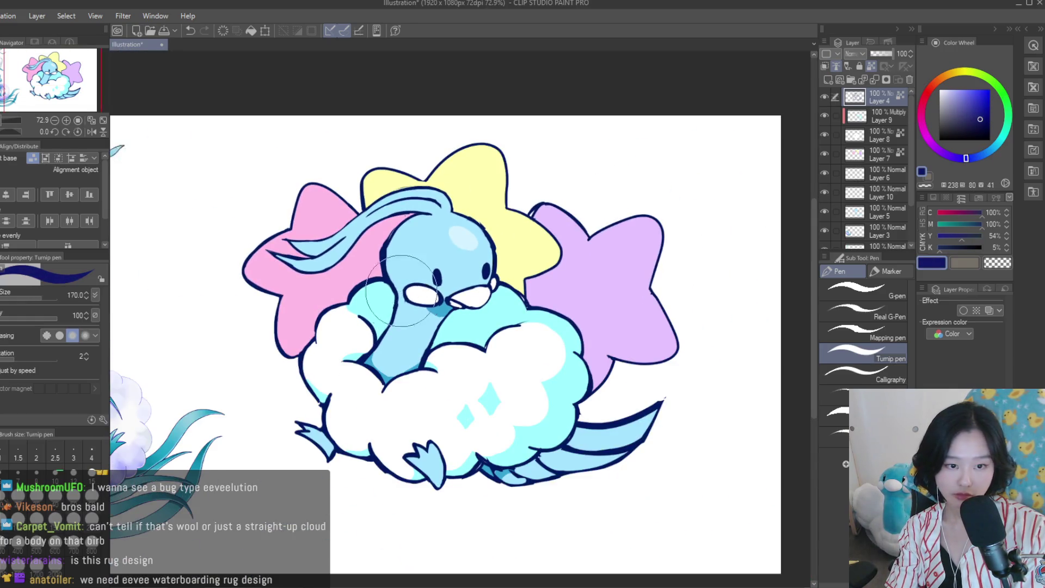
scroll(402, 291, down, 2)
drag(962, 161, 971, 161)
scroll(363, 310, up, 2)
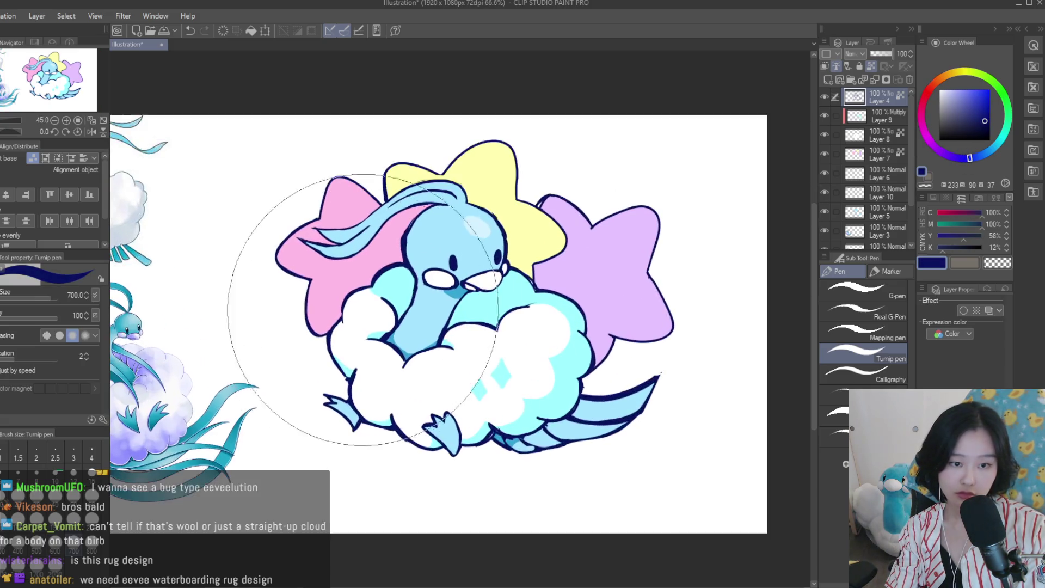
Switch the drawing colour to white and set the brush size to 15
alt+click(539, 160)
scroll(486, 220, up, 1)
key(bracketleft)
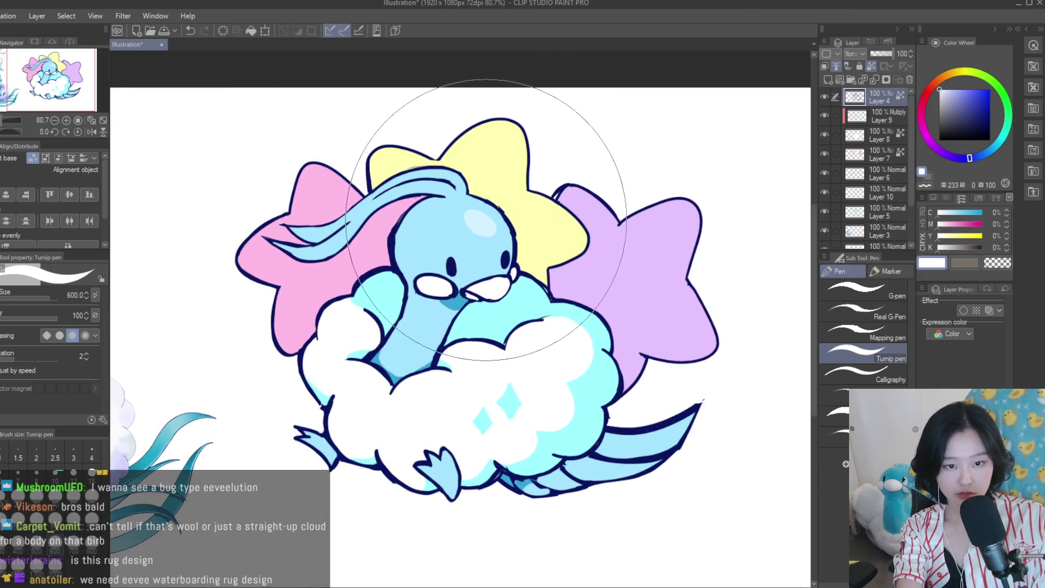
click(92, 470)
scroll(490, 255, up, 6)
Dab a small white highlight into each eye
click(365, 274)
click(528, 254)
scroll(530, 260, down, 2)
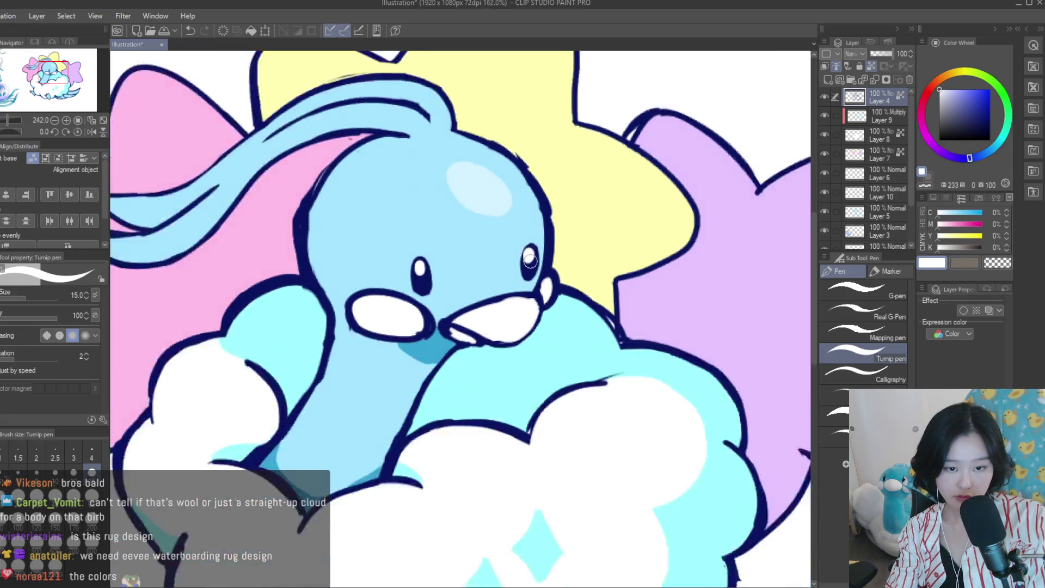
scroll(530, 261, down, 5)
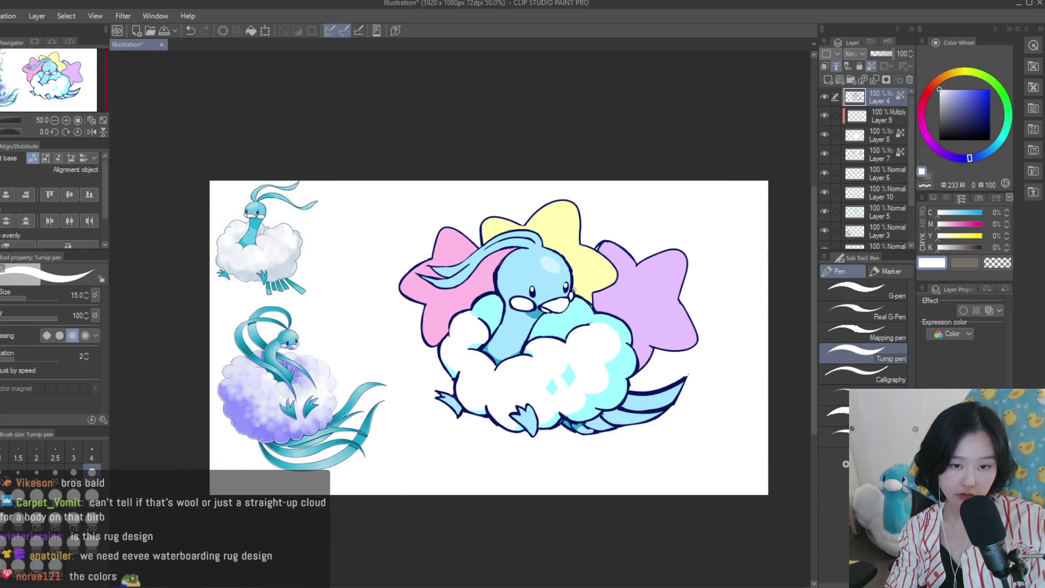
scroll(571, 291, up, 1)
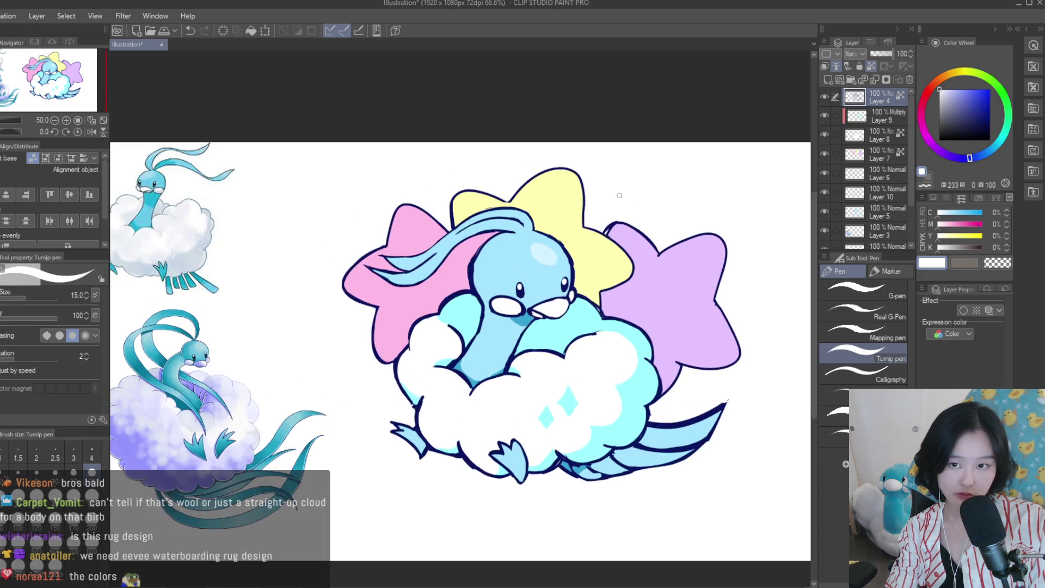
scroll(542, 314, up, 5)
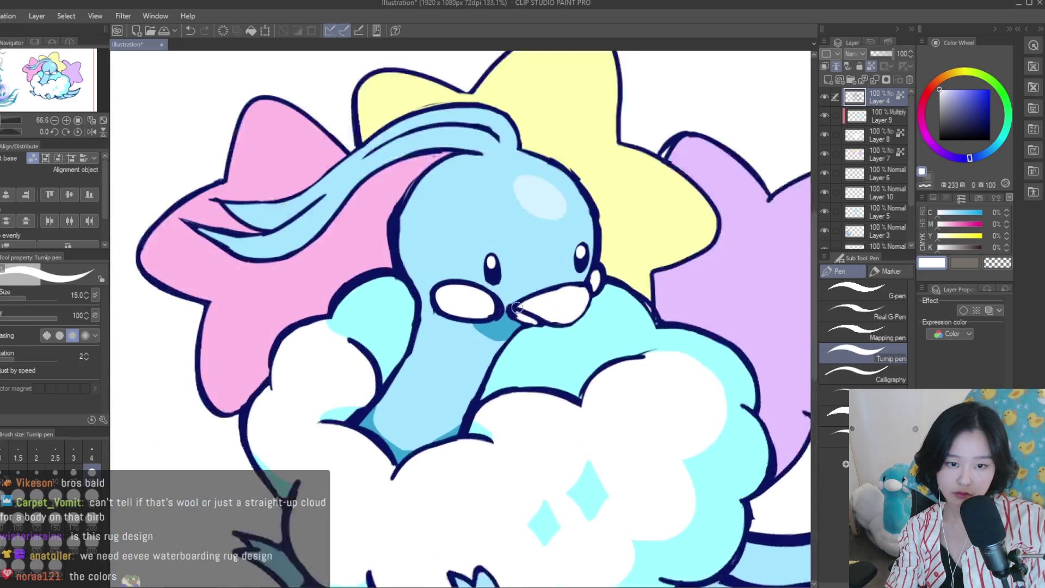
Try dark teal on the cheek and beak outlines, then undo it and shrink the brush
click(994, 147)
click(986, 114)
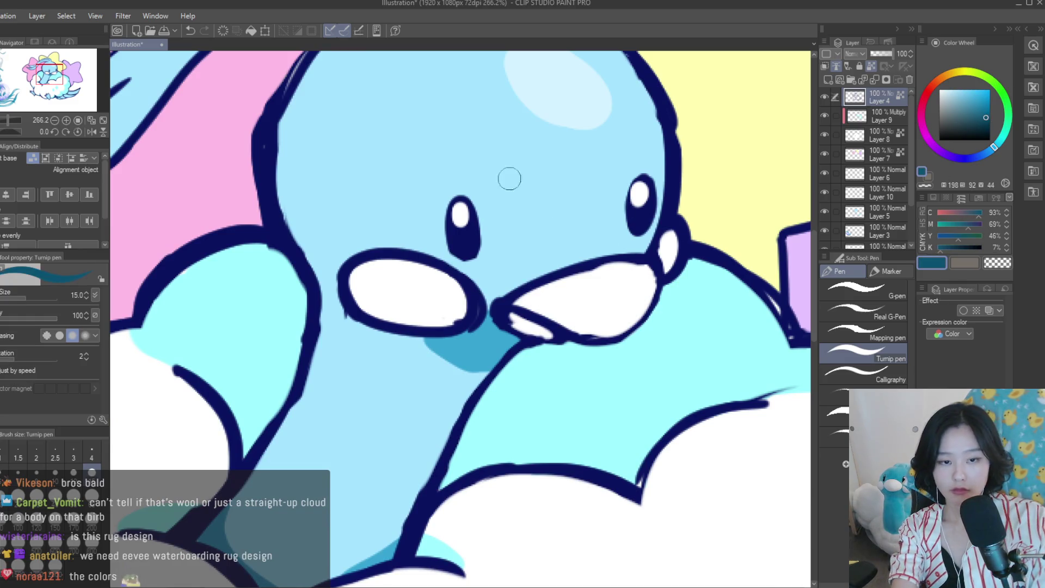
mouse_move(369, 240)
mouse_down()
mouse_move(443, 327)
mouse_move(479, 304)
mouse_move(531, 299)
mouse_move(642, 261)
mouse_move(607, 292)
mouse_up()
scroll(506, 295, down, 4)
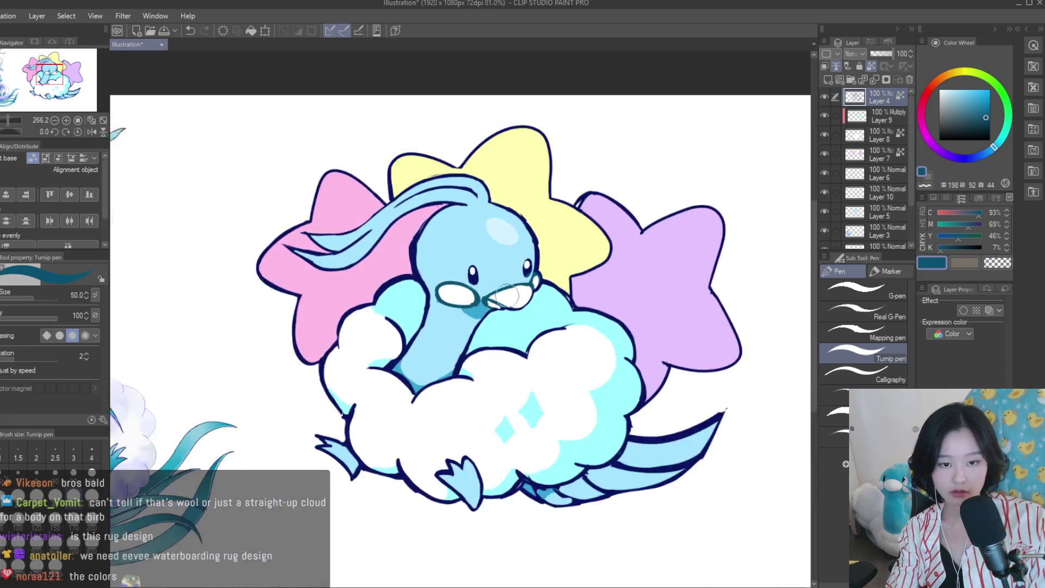
scroll(506, 296, down, 2)
scroll(506, 296, up, 3)
scroll(562, 416, down, 1)
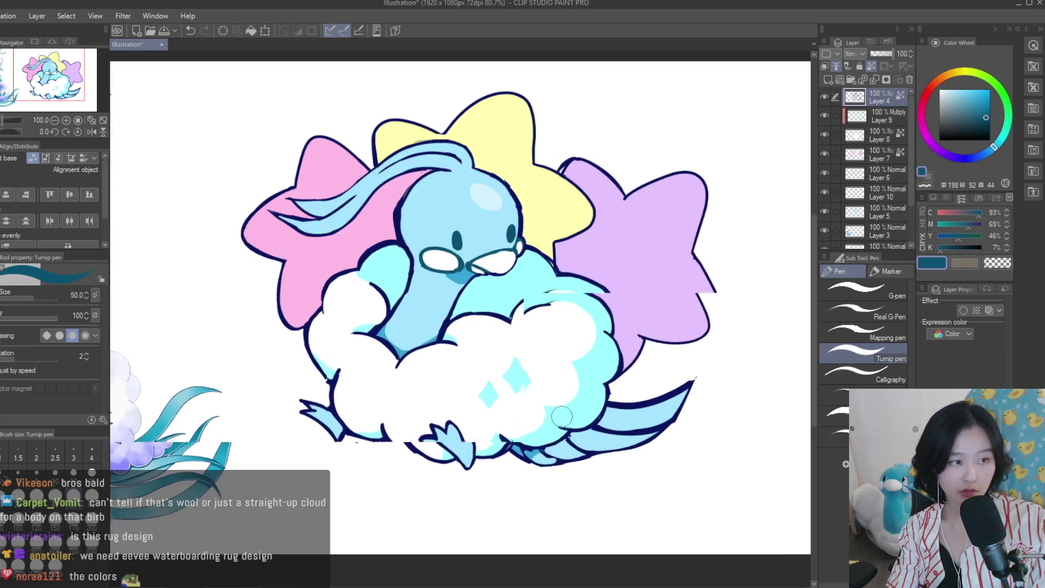
key(bracketleft)
key(ctrl+z)
key(ctrl+z)
key(ctrl+z)
key(bracketleft)
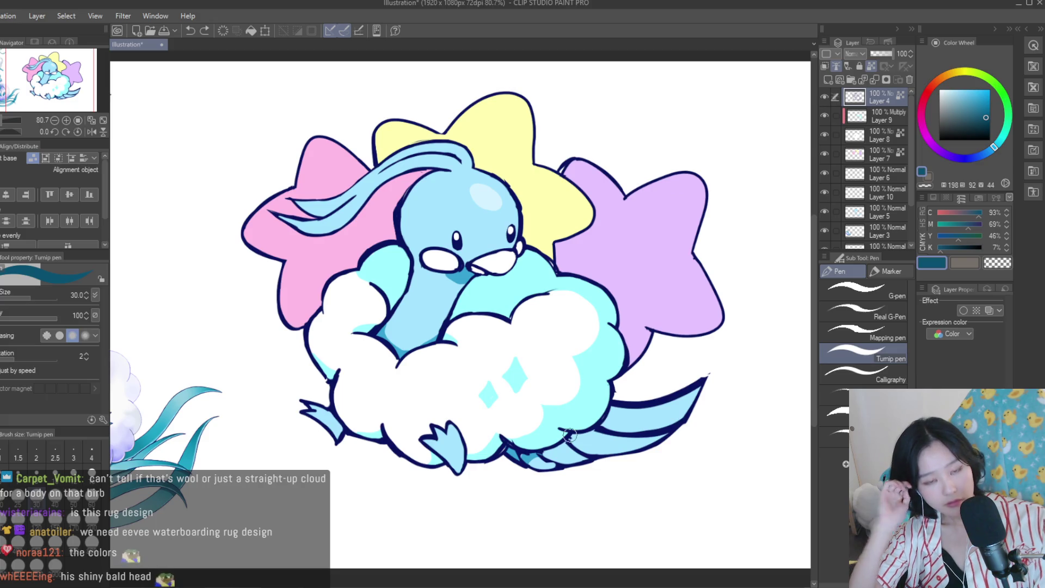
Shrink the brush and paint a light-blue stroke at the beak's left corner
key(bracketleft)
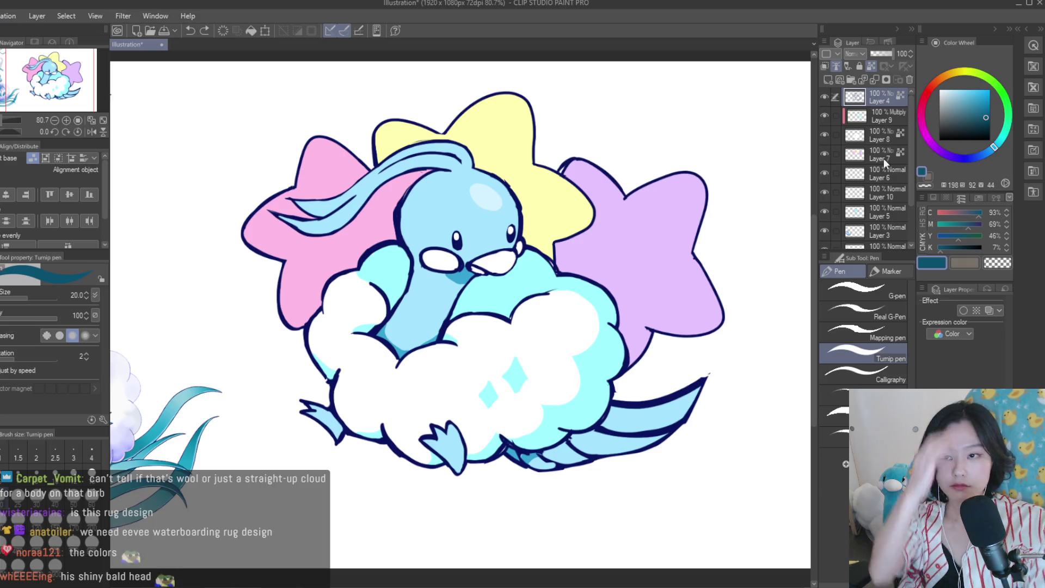
key(bracketleft)
scroll(498, 258, up, 4)
scroll(497, 259, up, 2)
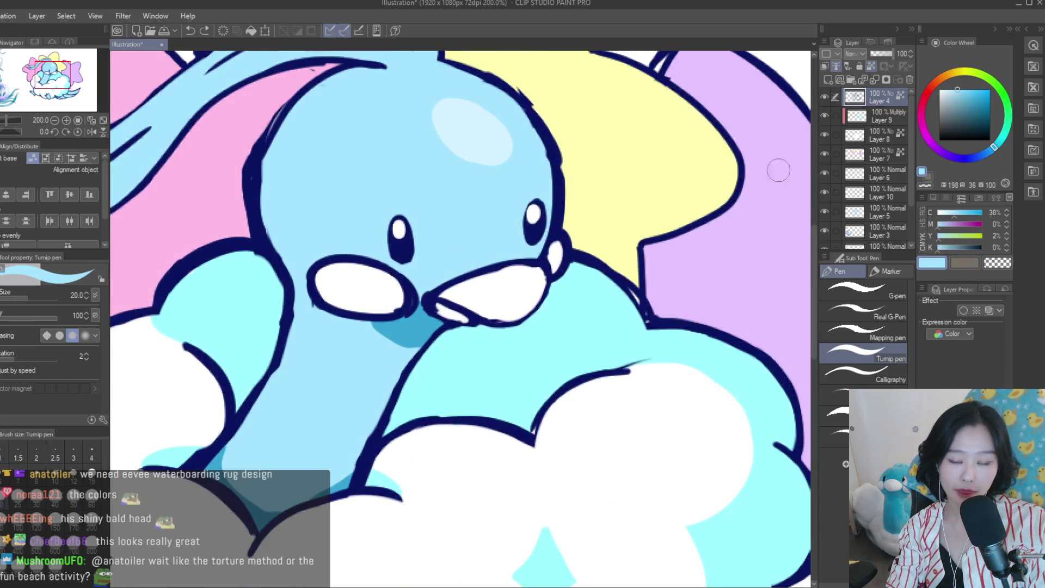
scroll(497, 297, up, 2)
drag(443, 306, 475, 312)
scroll(602, 318, down, 7)
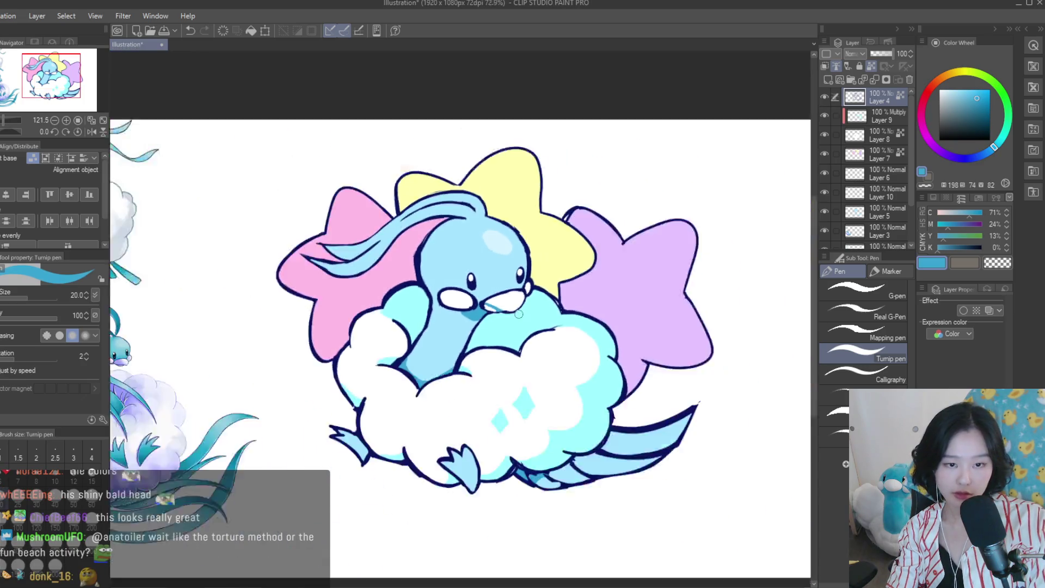
scroll(602, 318, up, 1)
Mirror the canvas to check the drawing, restore it, and zoom around to review
key(h)
key(h)
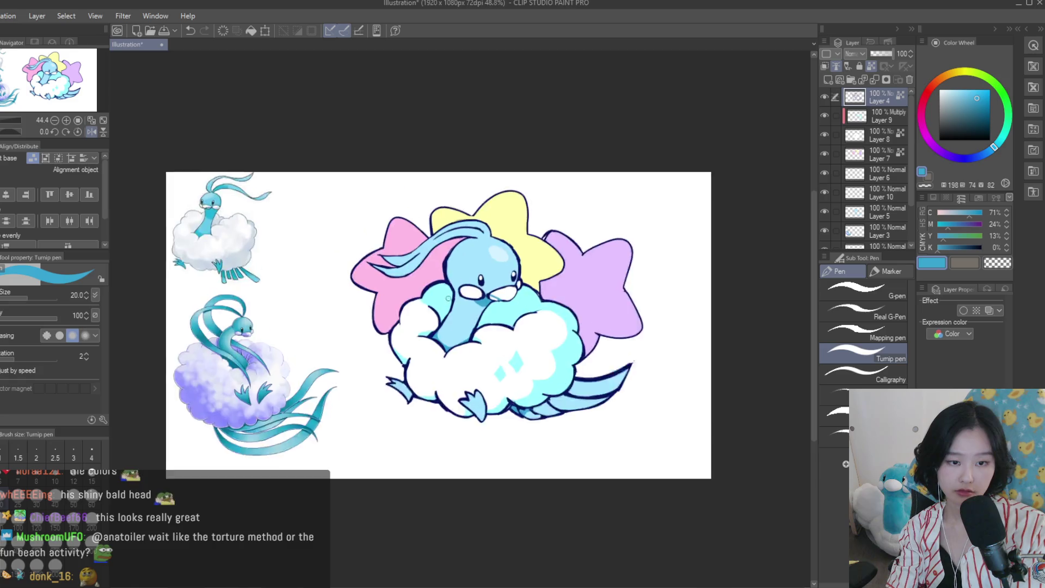
scroll(479, 319, up, 4)
key(bracketright)
key(bracketright)
key(bracketright)
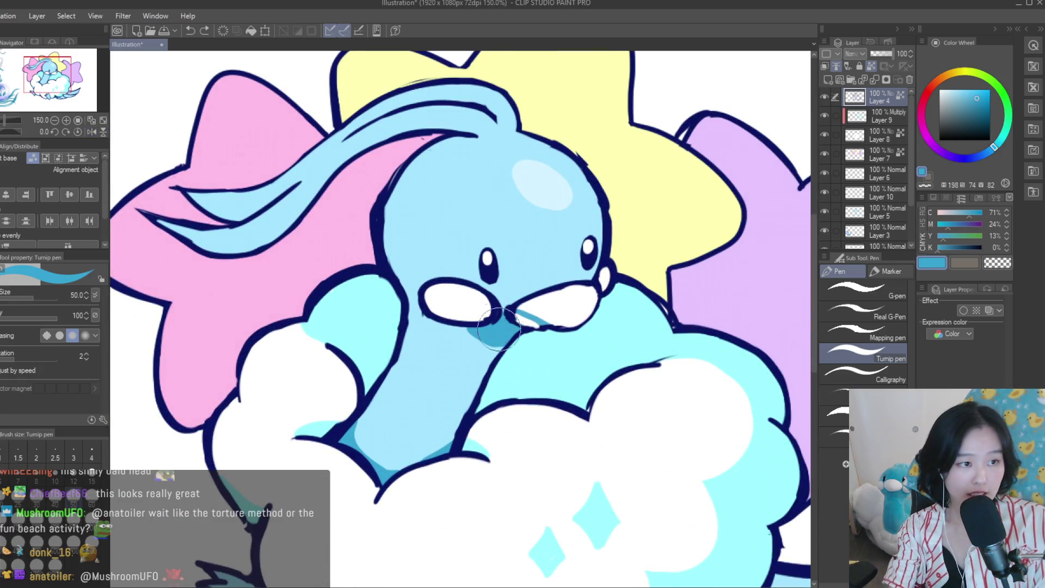
scroll(533, 375, down, 3)
scroll(642, 326, down, 2)
scroll(657, 329, down, 1)
scroll(658, 329, up, 2)
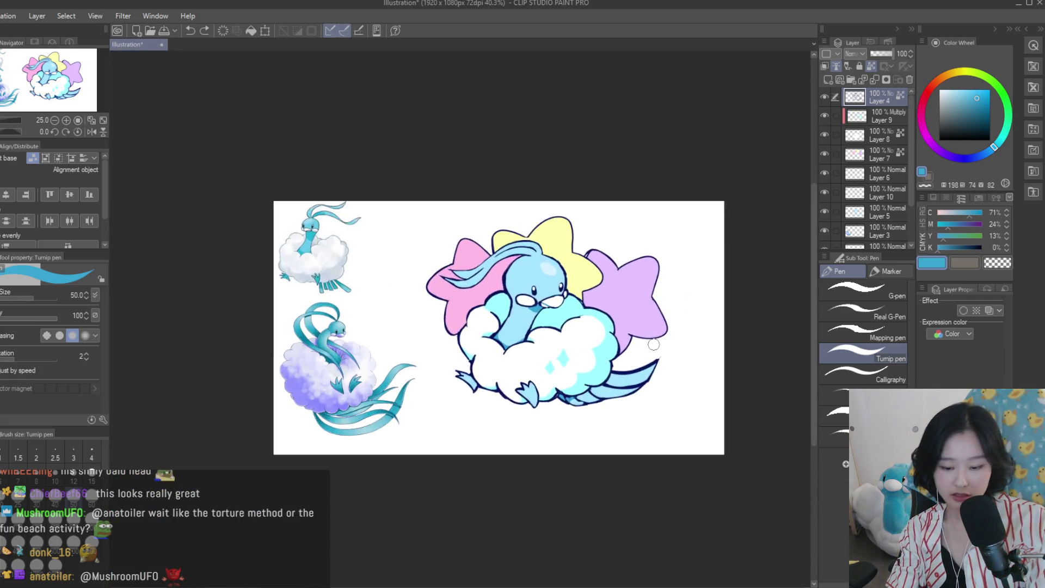
scroll(626, 327, up, 1)
scroll(545, 315, up, 2)
scroll(478, 306, up, 1)
scroll(479, 306, down, 3)
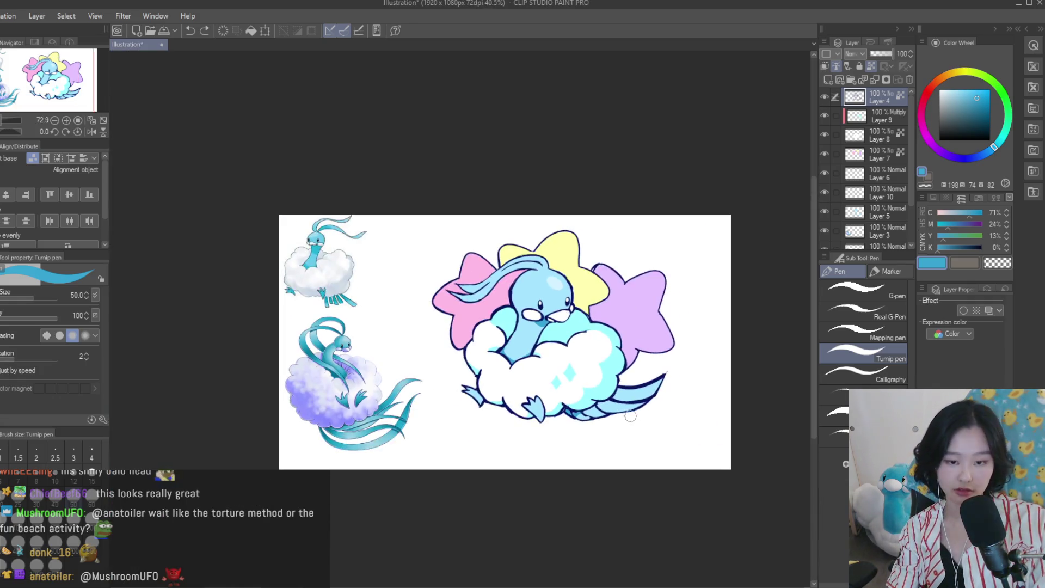
scroll(527, 278, down, 2)
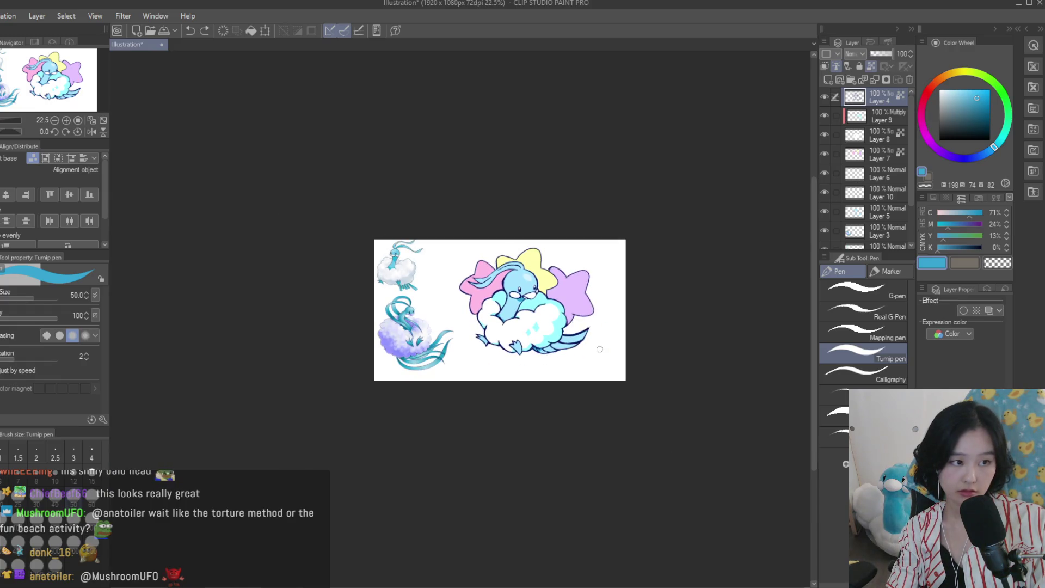
scroll(598, 346, up, 2)
scroll(595, 364, up, 2)
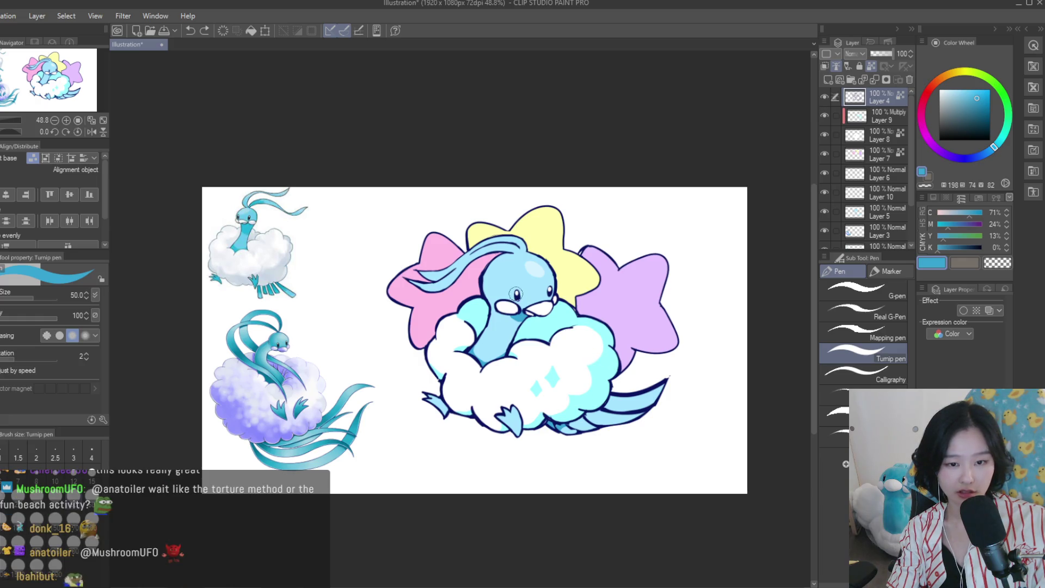
scroll(515, 294, up, 1)
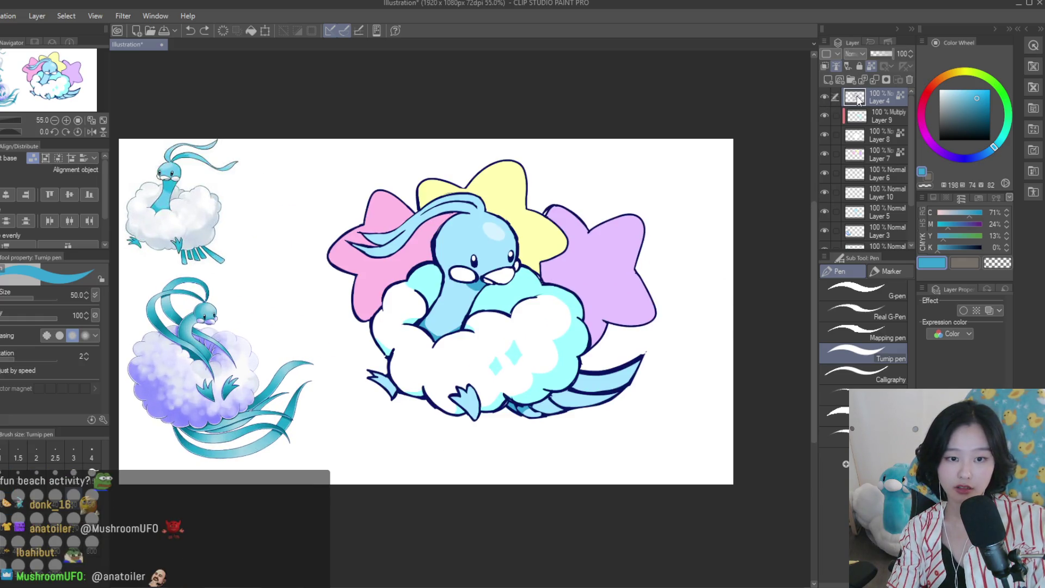
scroll(617, 235, up, 1)
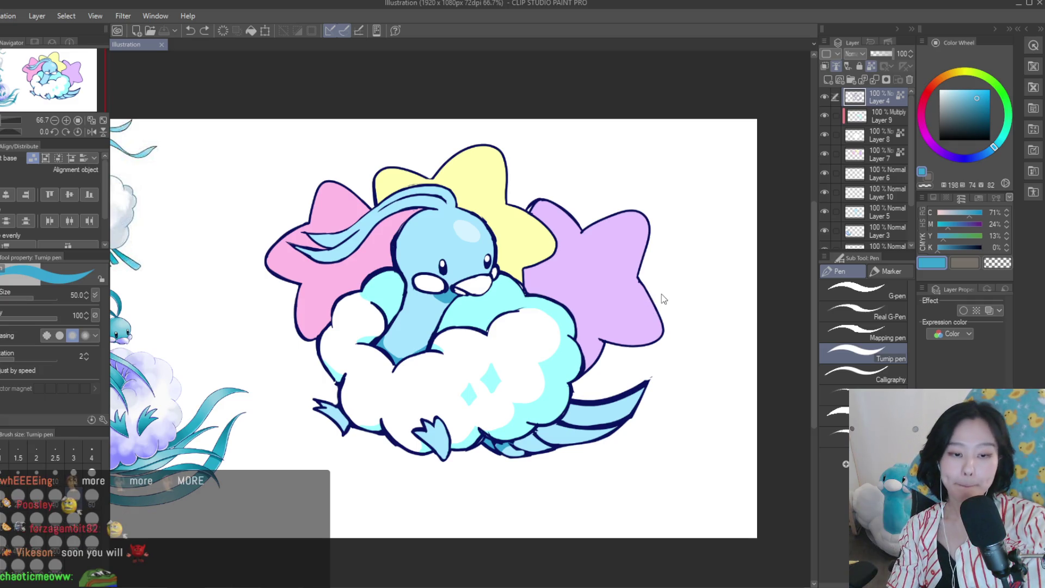
key(h)
scroll(662, 292, down, 1)
scroll(663, 292, up, 1)
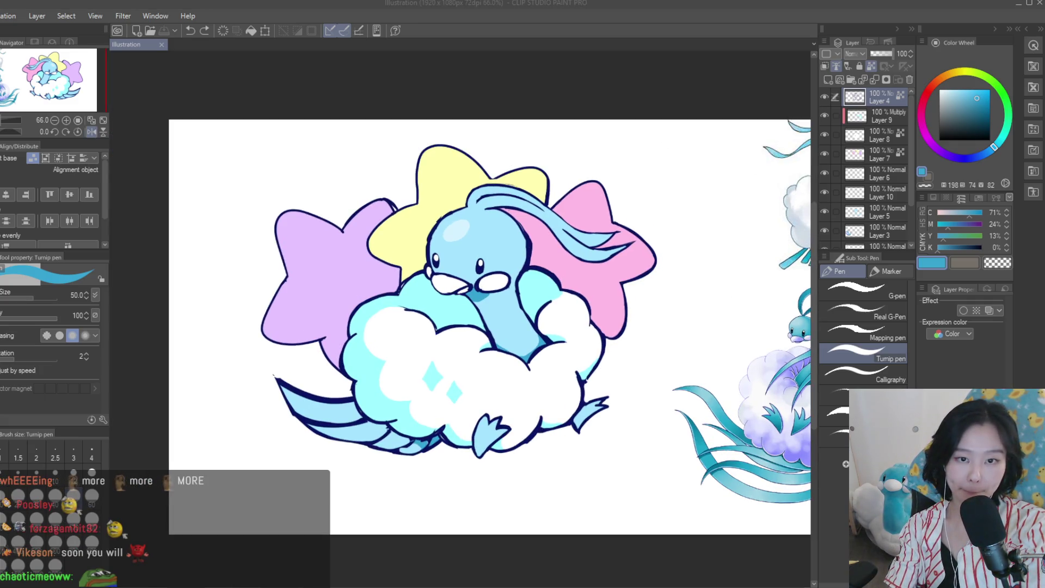
key(h)
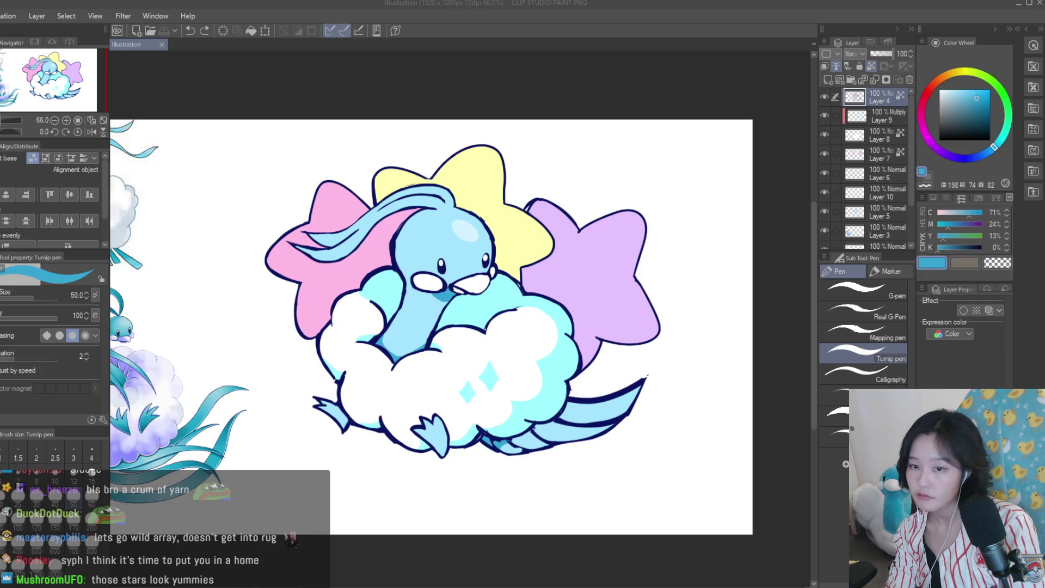
scroll(493, 182, down, 2)
scroll(492, 183, up, 2)
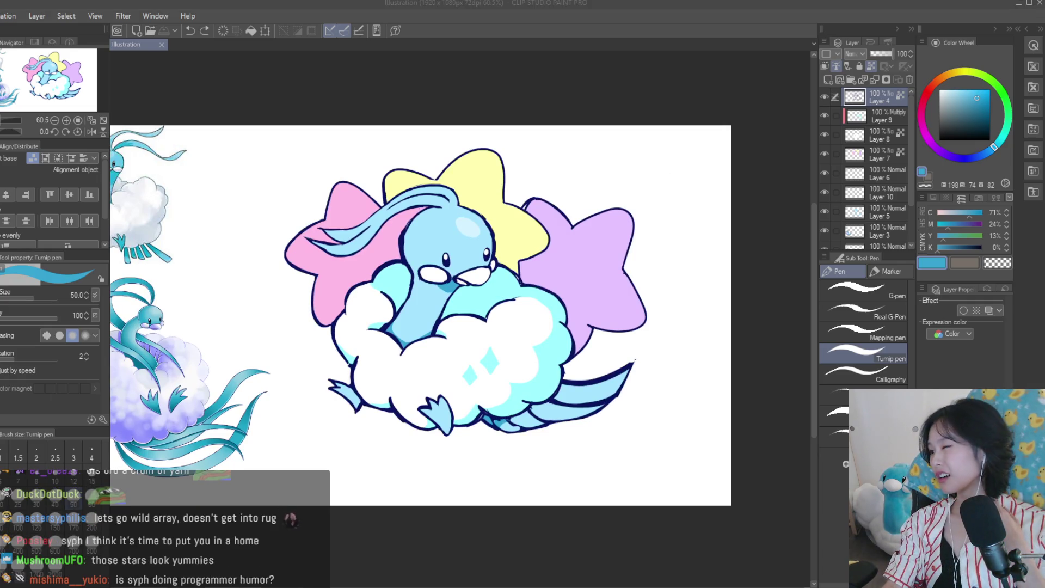
scroll(600, 148, down, 2)
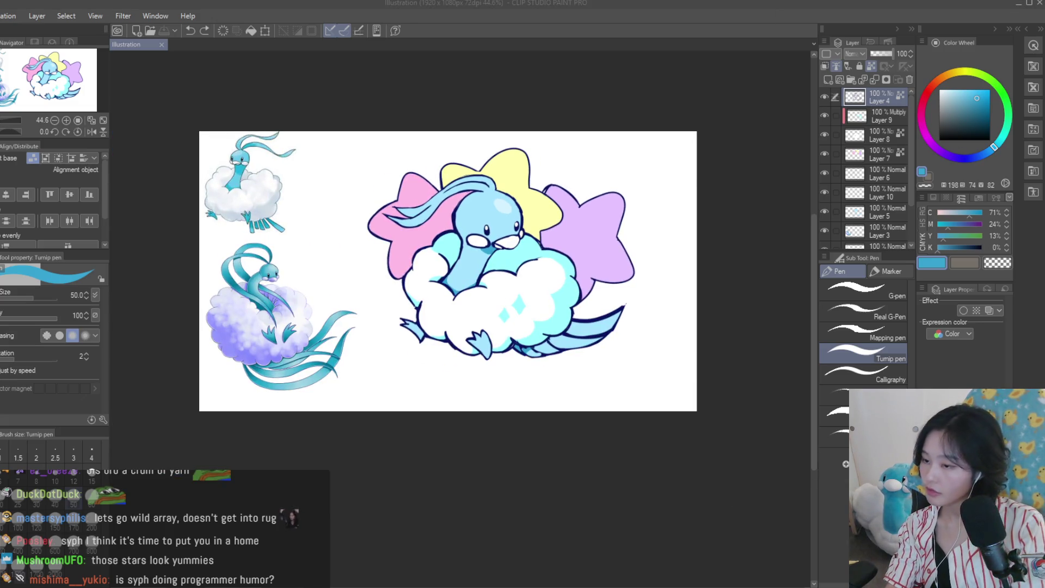
key(h)
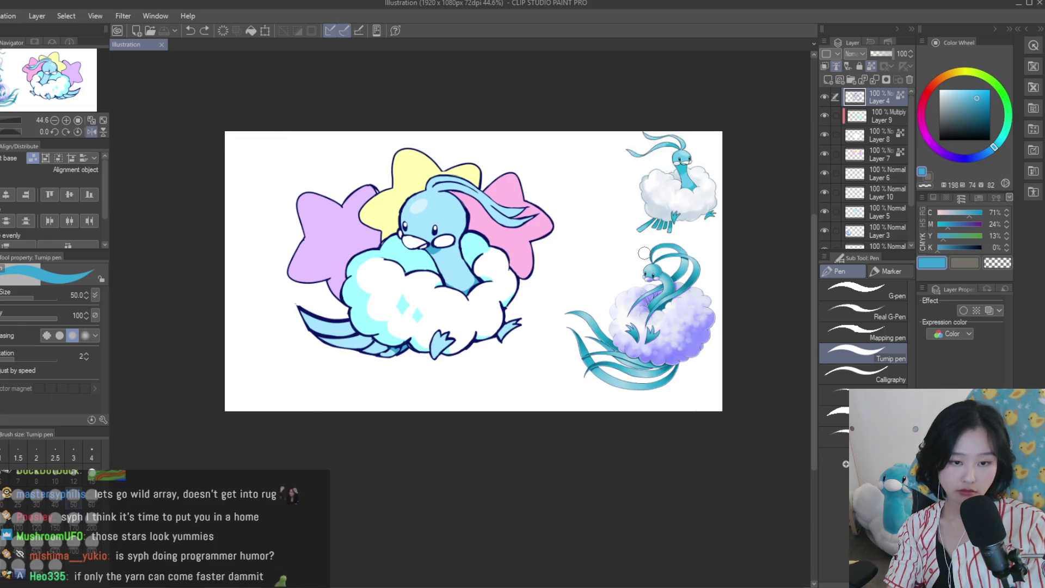
key(h)
scroll(644, 253, up, 1)
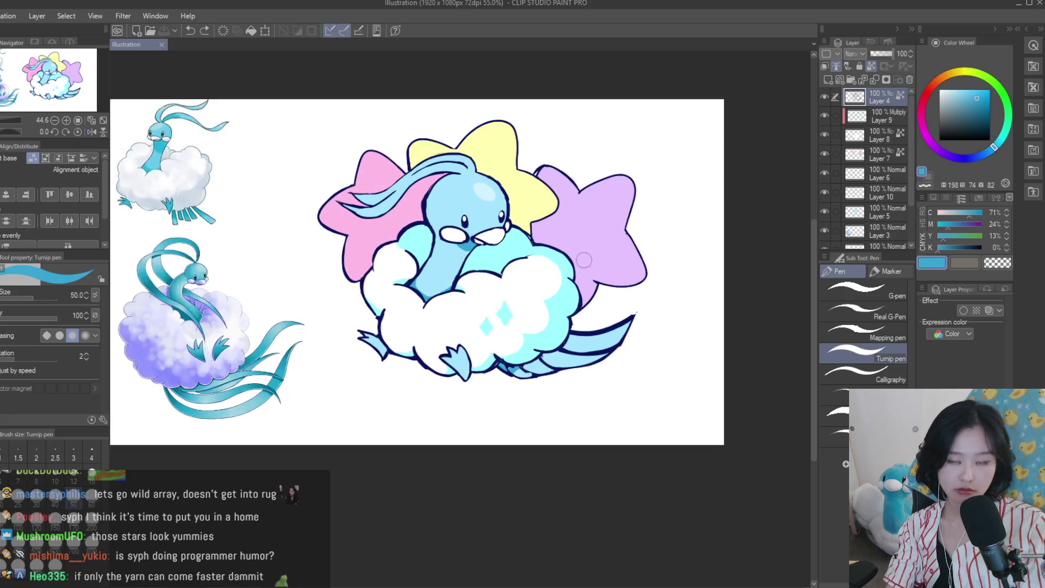
Select Layer 9, hide and reshow a layer, then pick Layer 10 and the Eraser (E)
click(838, 116)
click(825, 154)
click(826, 154)
click(855, 193)
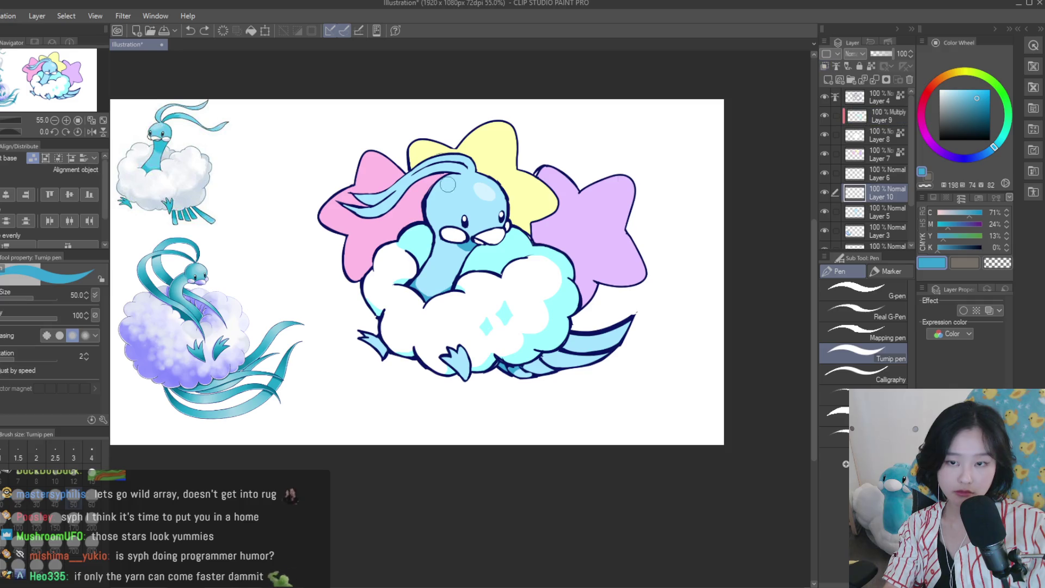
key(e)
scroll(505, 373, up, 3)
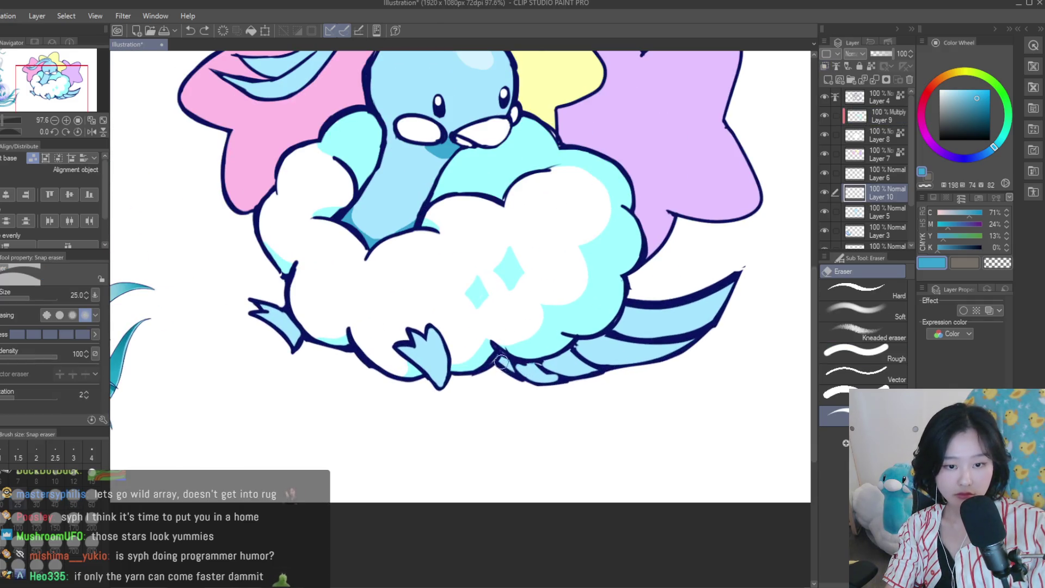